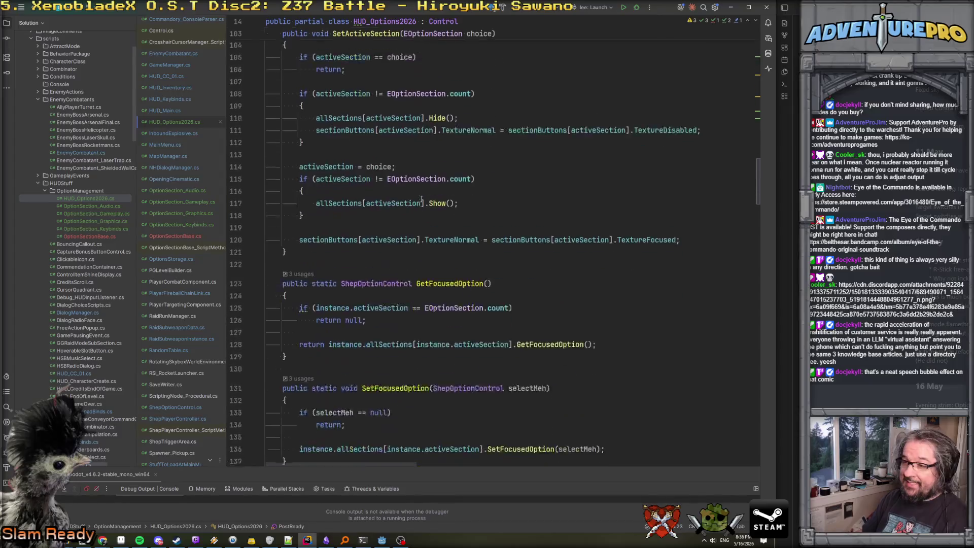
# Search the HUD_Options2026 code for 'onfocus'
pyautogui.scroll(5, 422, 198)
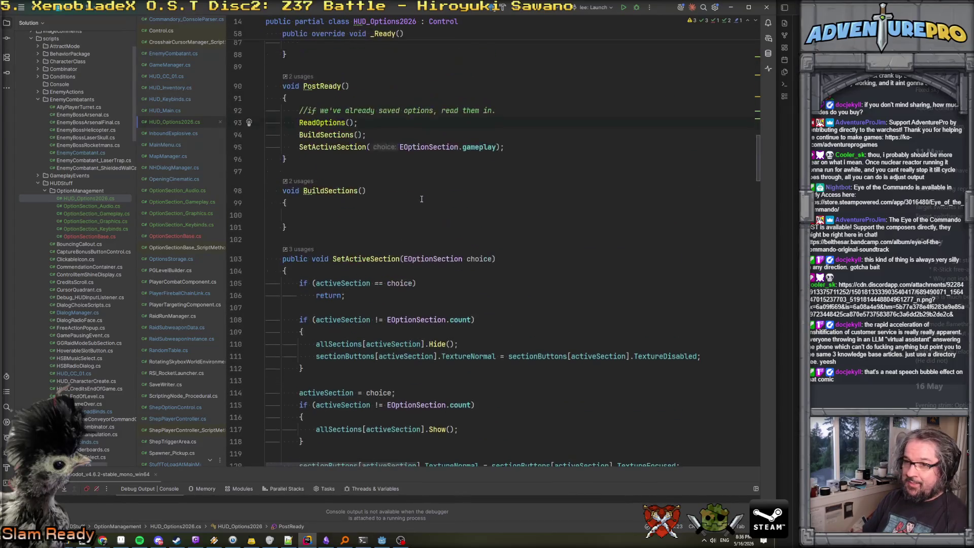
pyautogui.scroll(-12, 378, 238)
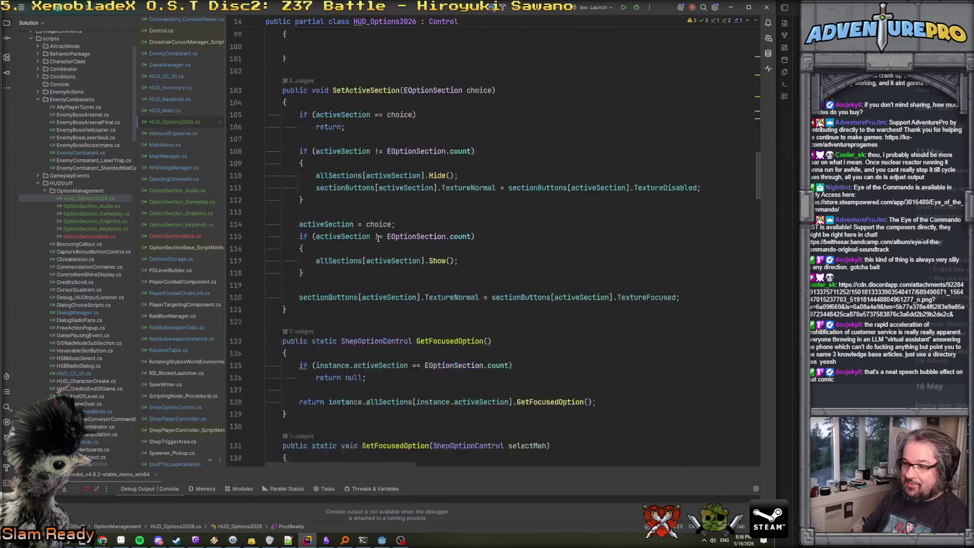
pyautogui.scroll(5, 378, 238)
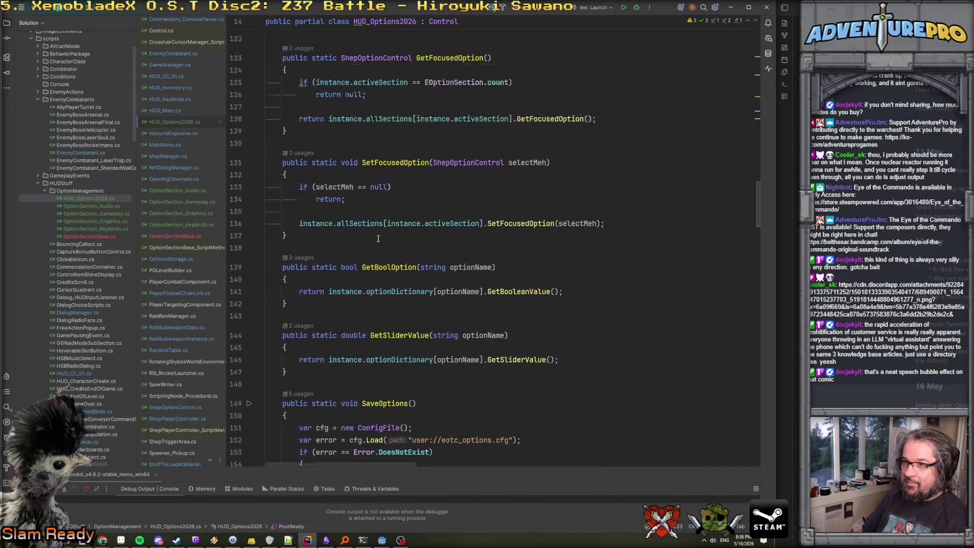
pyautogui.scroll(-5, 378, 239)
pyautogui.scroll(4, 377, 238)
pyautogui.scroll(-12, 378, 239)
pyautogui.hotkey('ctrl', 'f')
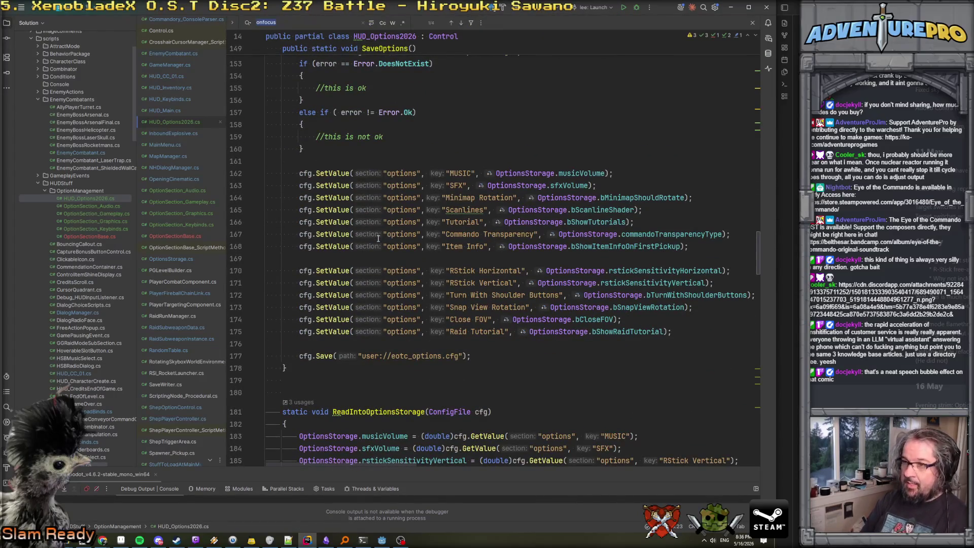
pyautogui.write('onfocus')
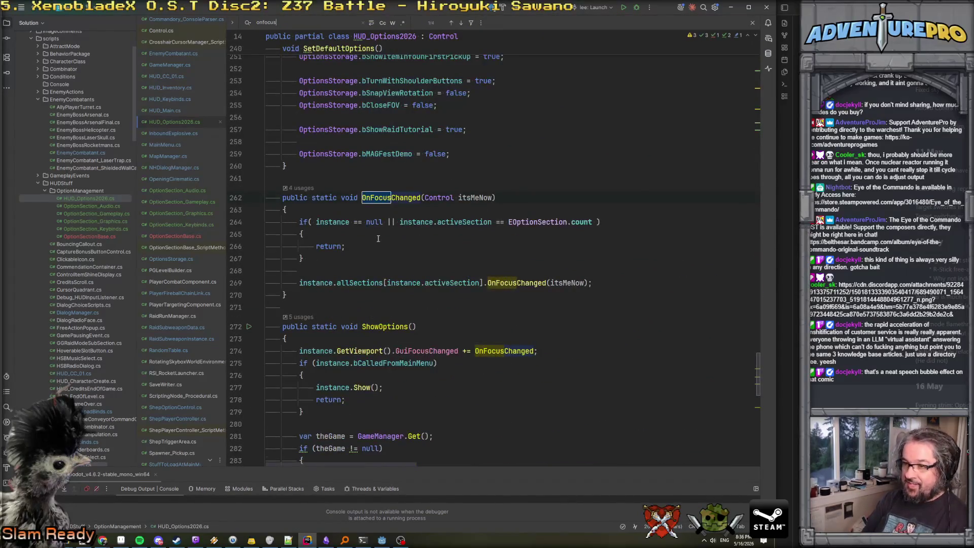
# Find all usages of ShowOptions, listing 3 results across the project
pyautogui.scroll(-2, 378, 239)
pyautogui.doubleClick(386, 252)
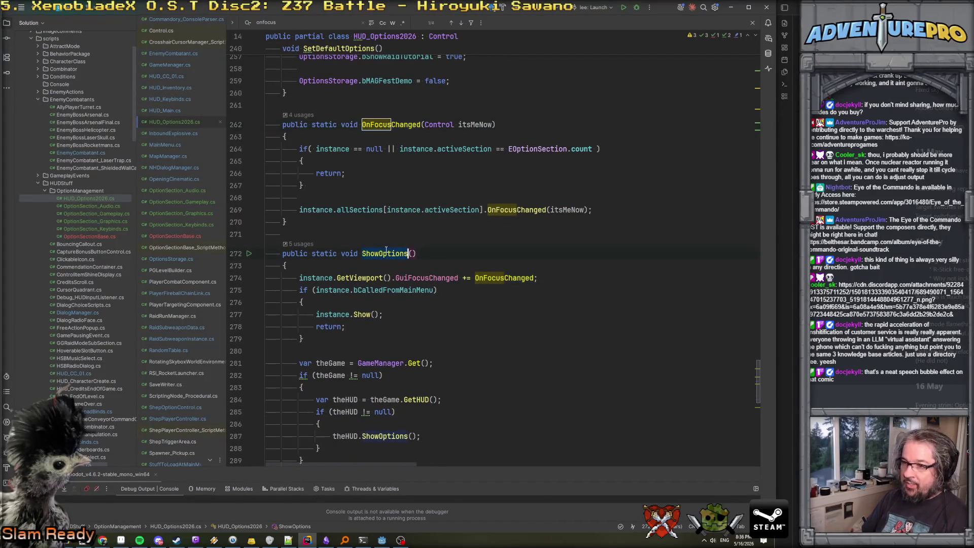
pyautogui.hotkey('shift', 'F12')
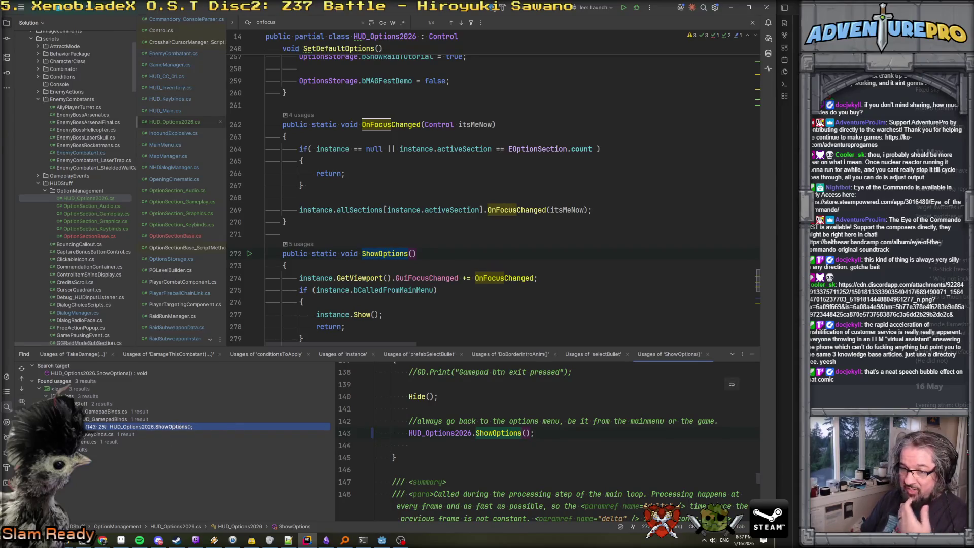
pyautogui.click(149, 448)
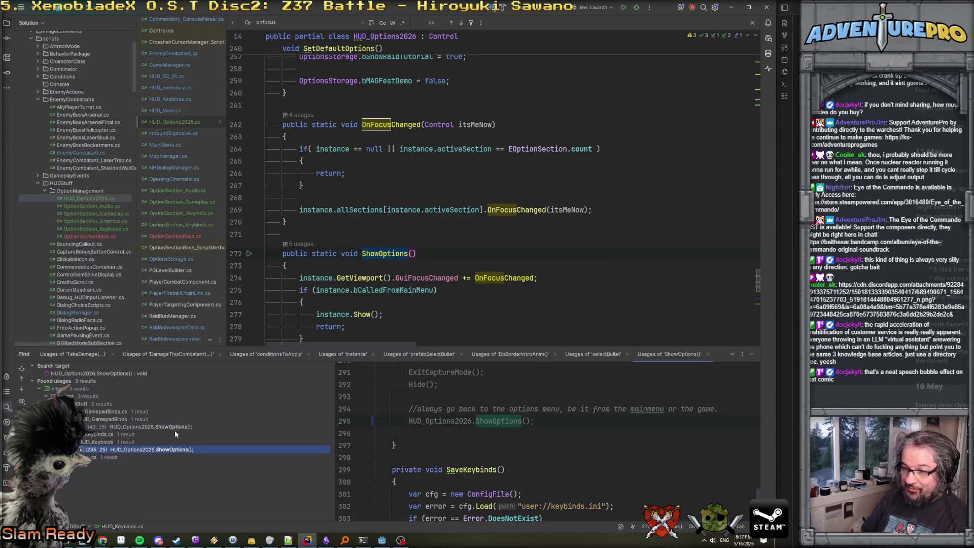
pyautogui.scroll(4, 455, 440)
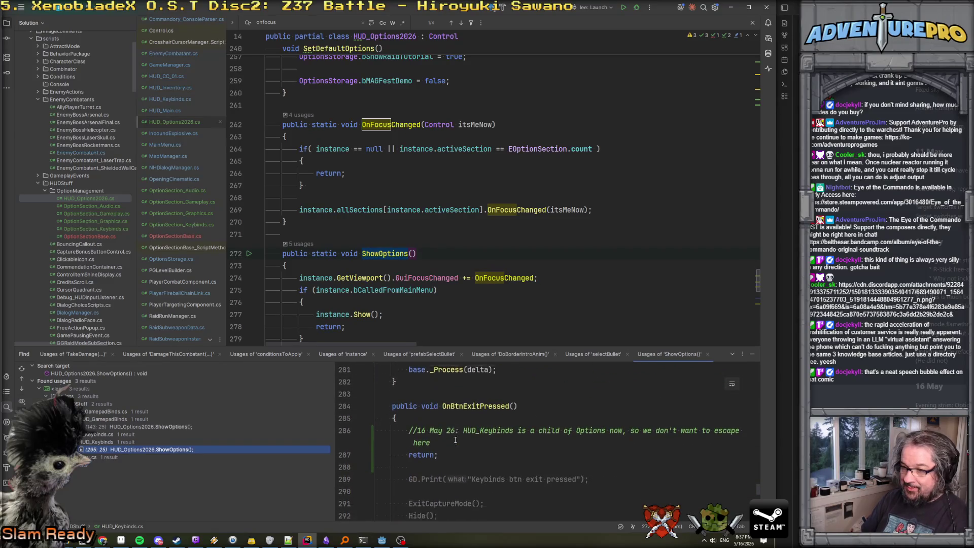
pyautogui.scroll(-2, 455, 439)
pyautogui.scroll(-1, 455, 439)
pyautogui.click(55, 457)
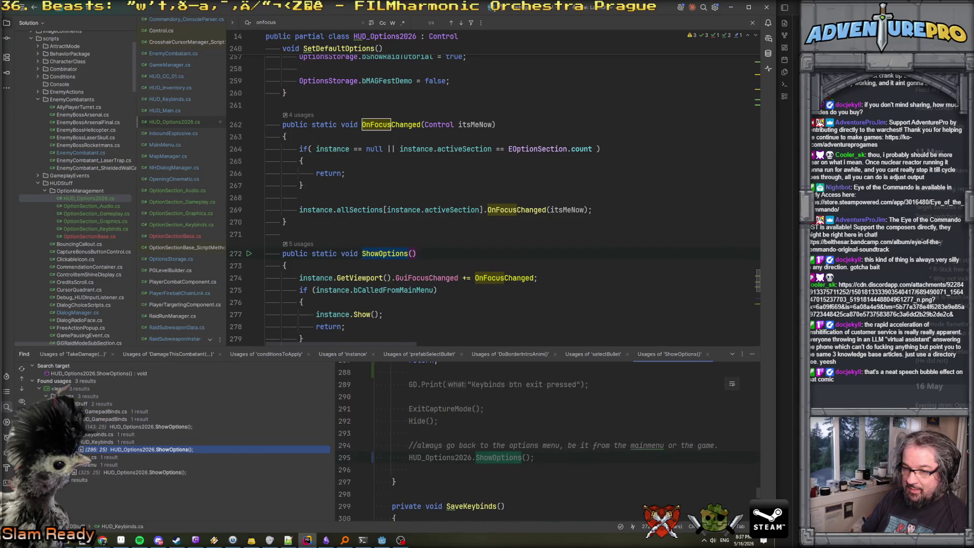
pyautogui.click(119, 471)
pyautogui.click(145, 426)
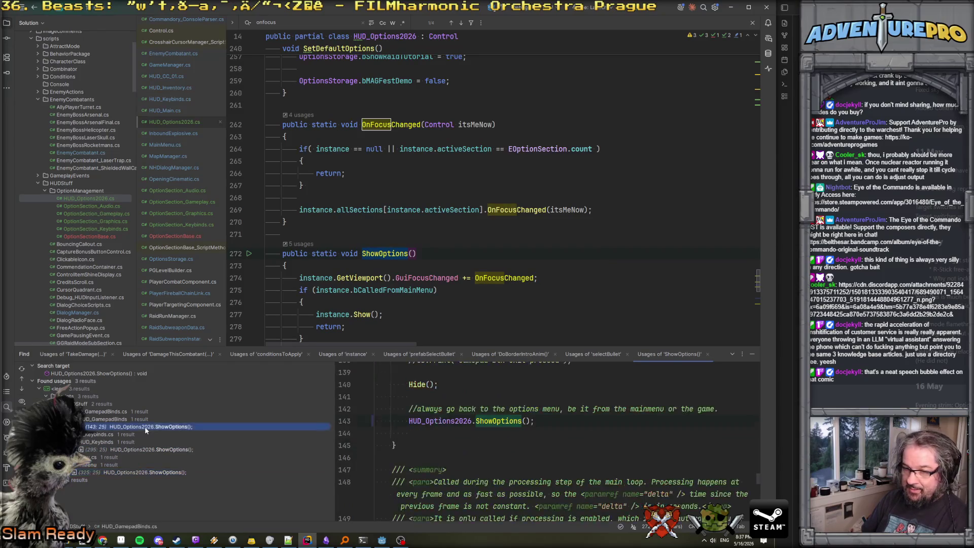
pyautogui.scroll(20, 480, 251)
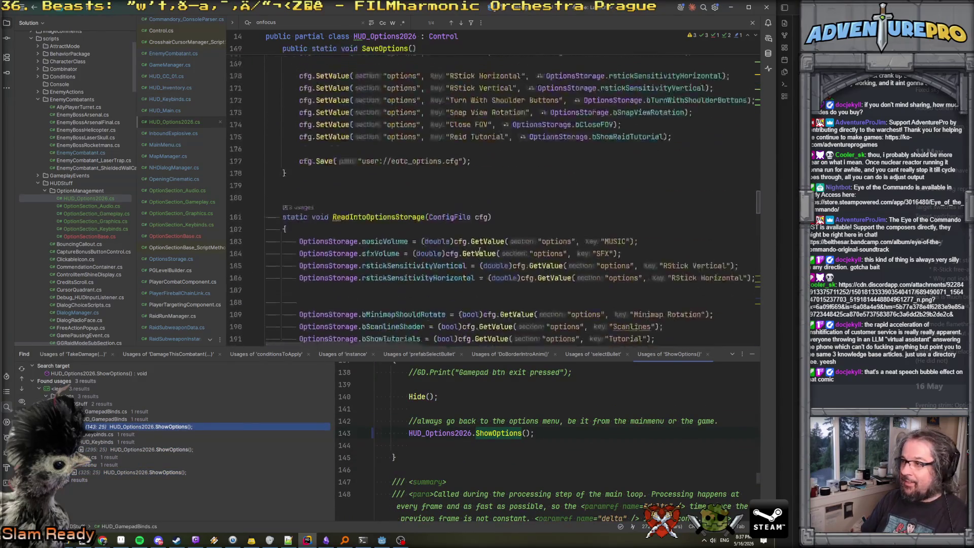
pyautogui.scroll(20, 479, 250)
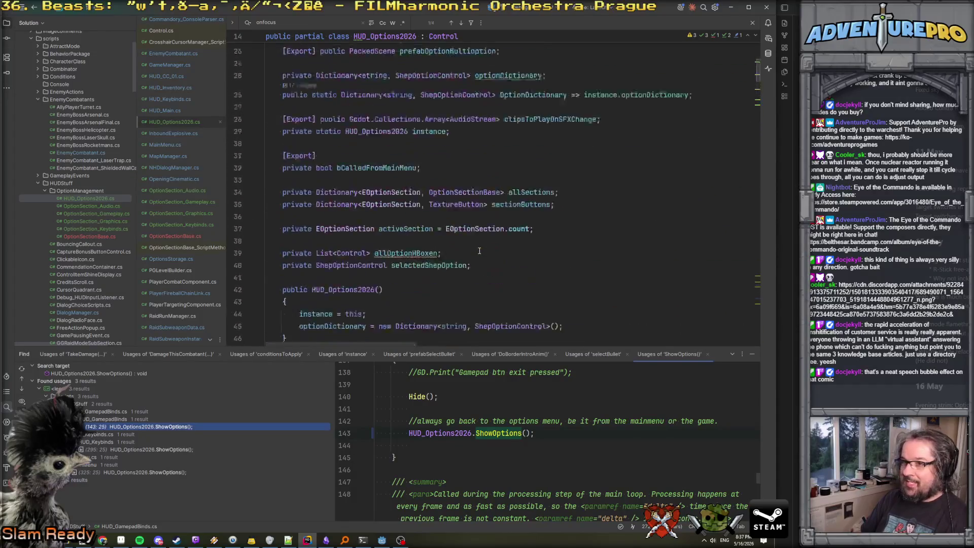
pyautogui.scroll(-20, 479, 250)
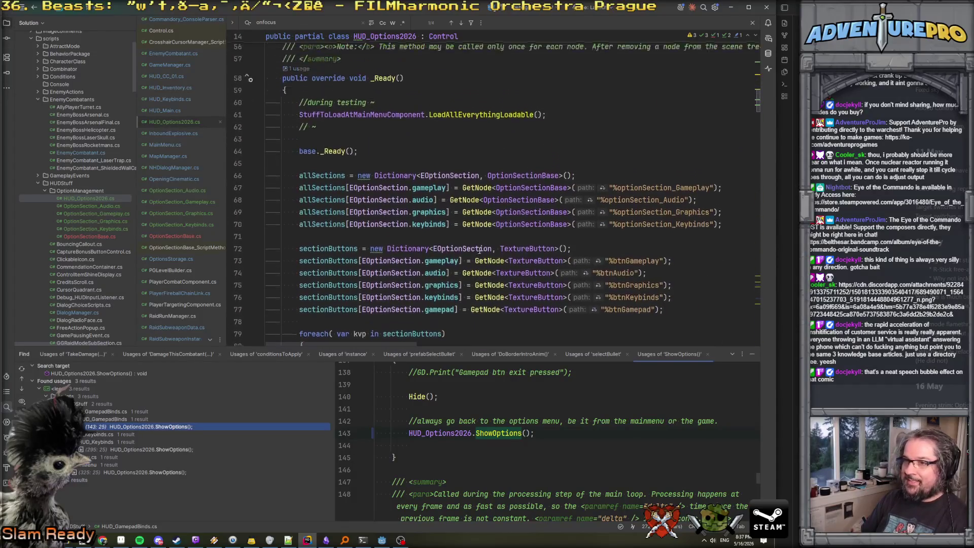
pyautogui.scroll(7, 479, 251)
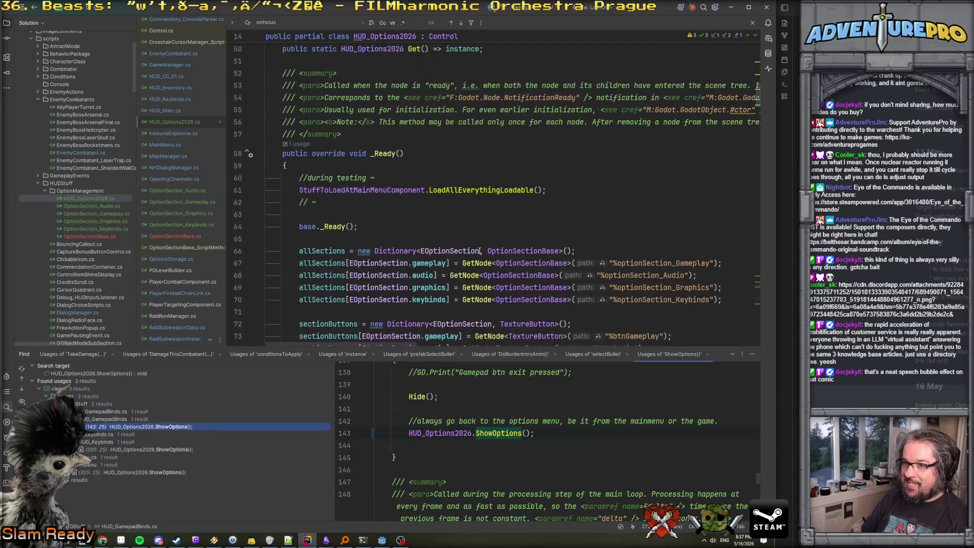
pyautogui.click(557, 194)
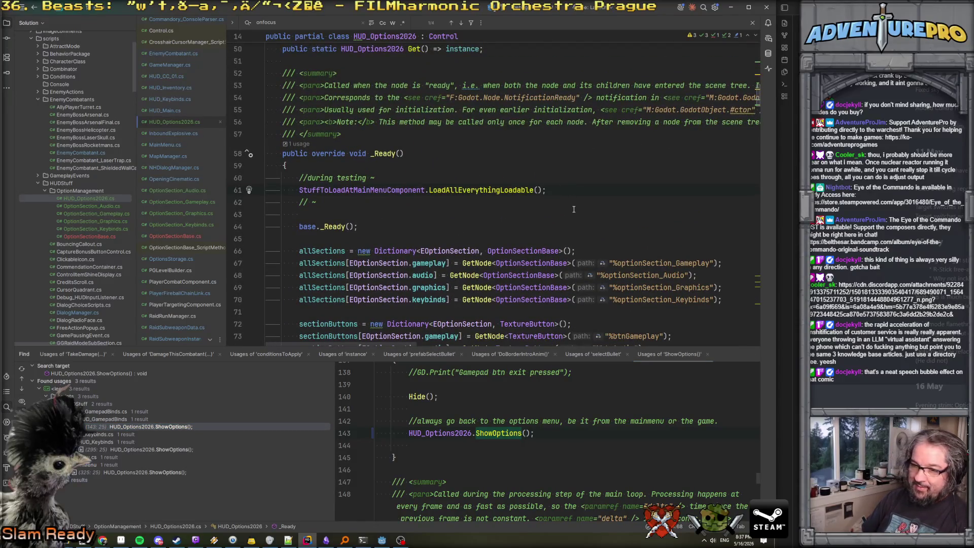
pyautogui.click(497, 435)
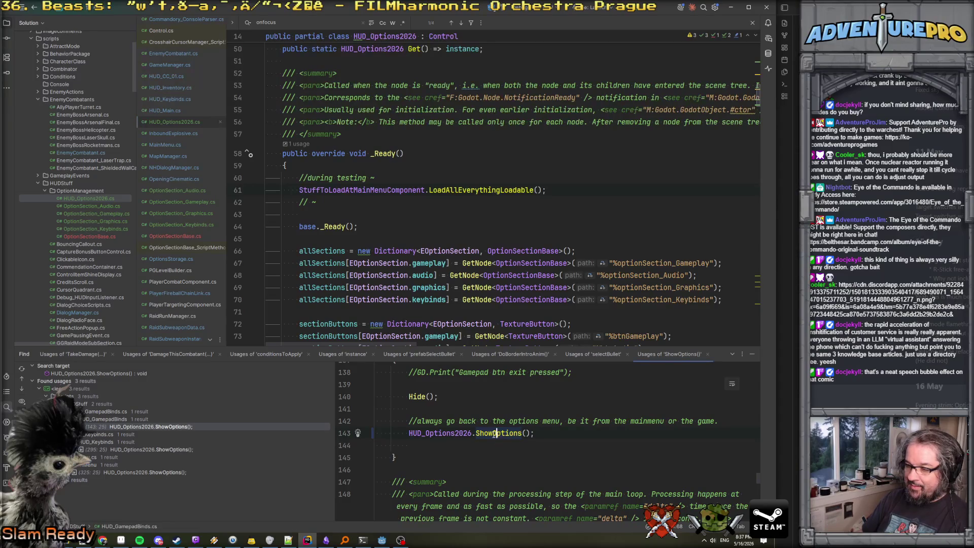
pyautogui.keyDown('ctrl'); pyautogui.click(496, 433); pyautogui.keyUp('ctrl')
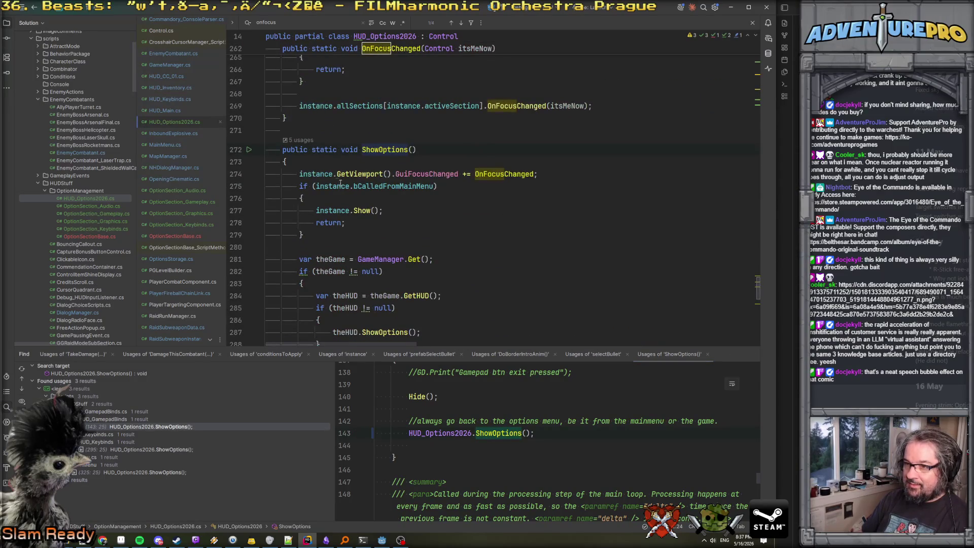
pyautogui.moveTo(299, 174); pyautogui.dragTo(542, 171)
pyautogui.hotkey('ctrl', 'c')
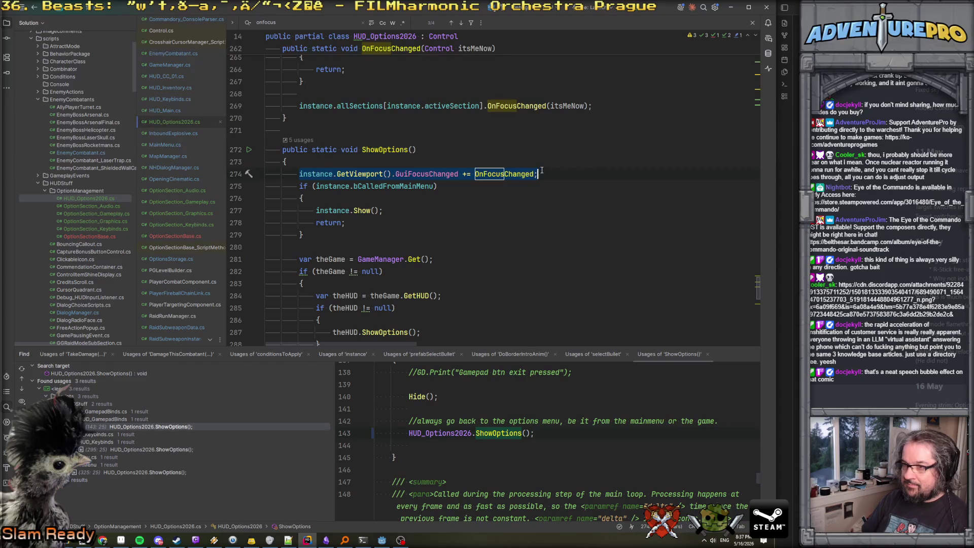
# Paste the GuiFocusChanged += OnFocusChanged subscription on a new line after LoadAllEverythingLoadable in _Ready
pyautogui.hotkey('ctrl', 'alt', 'Left')
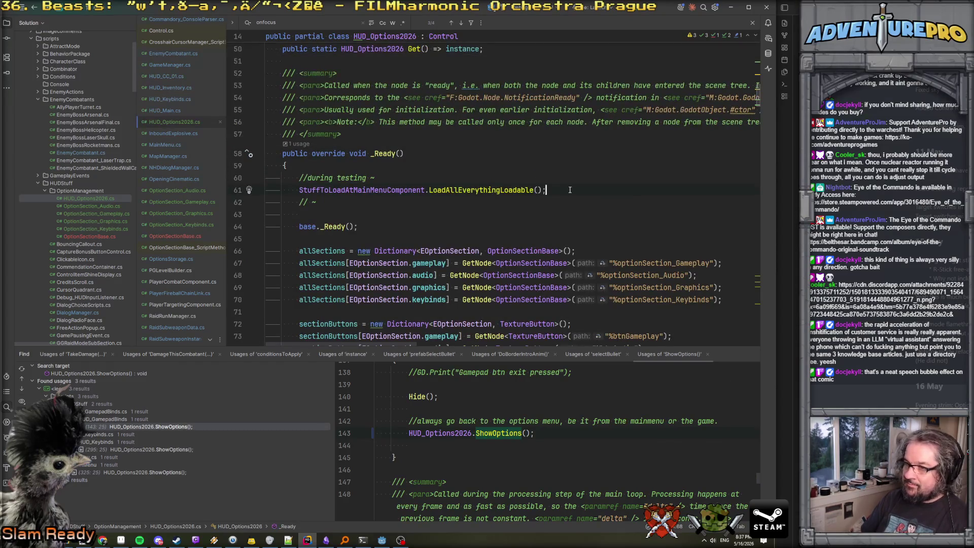
pyautogui.press('Return')
pyautogui.hotkey('ctrl', 'v')
pyautogui.click(570, 189)
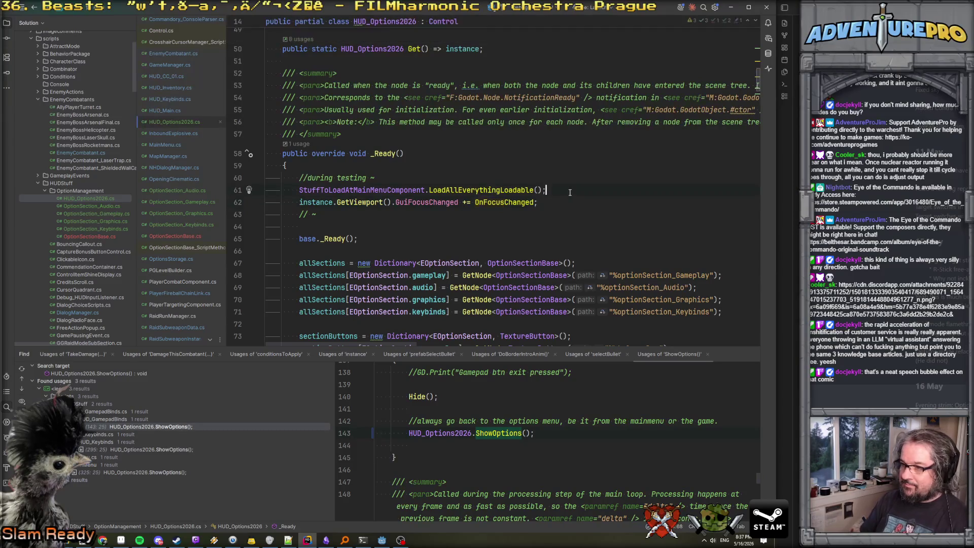
pyautogui.click(571, 174)
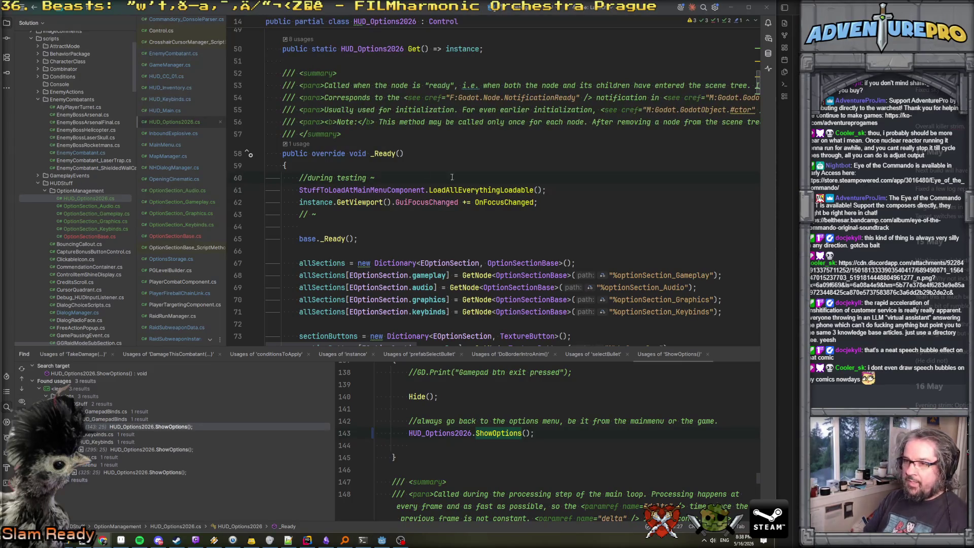
# Below the testing comment, start an if checking GetTree().CurrentScene == this
pyautogui.press('Return')
pyautogui.write('if( GetTre')
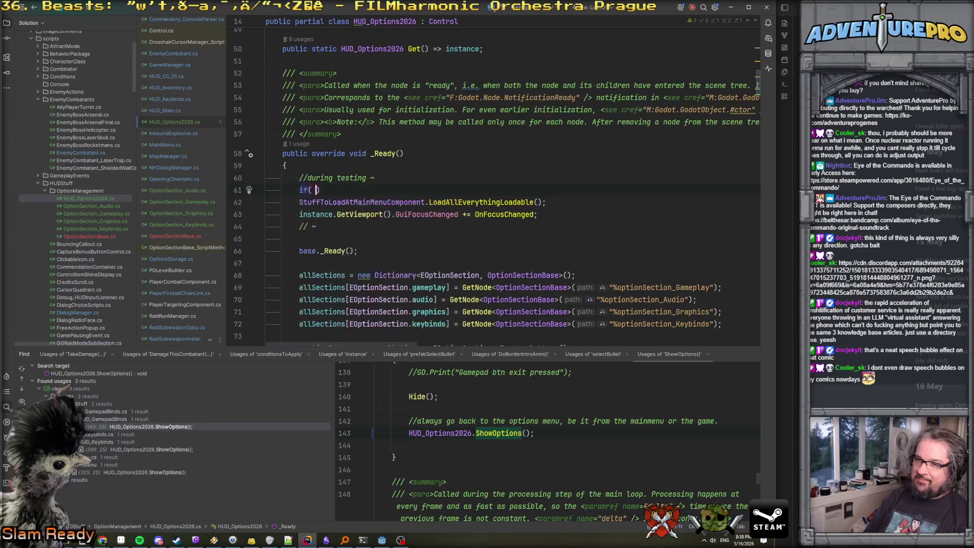
pyautogui.press('Return')
pyautogui.write('.')
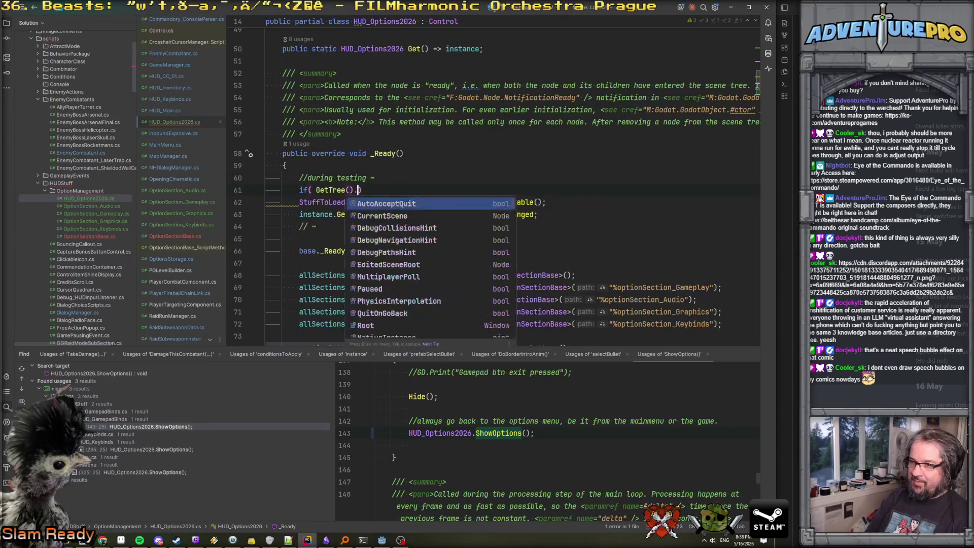
pyautogui.write('Cur')
pyautogui.press('Return')
pyautogui.write('==')
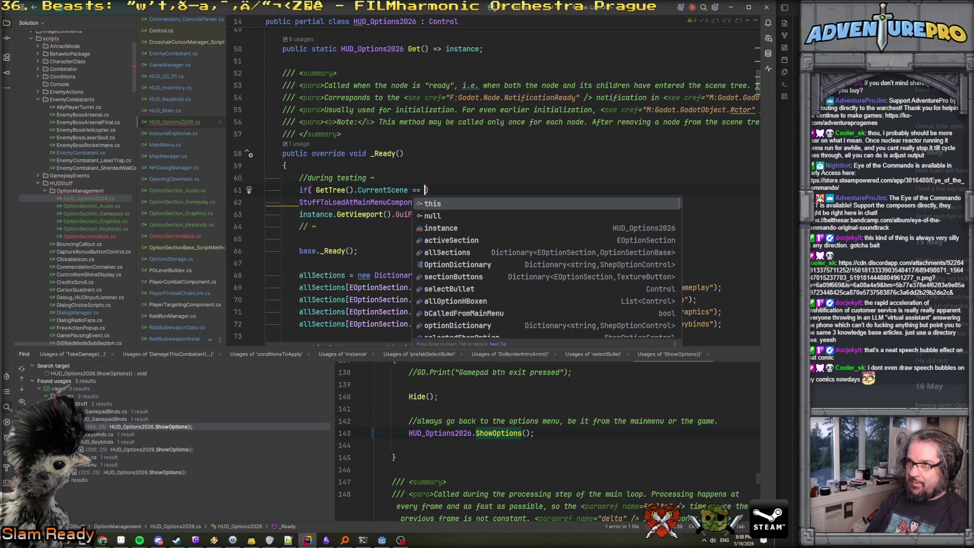
pyautogui.press('Return')
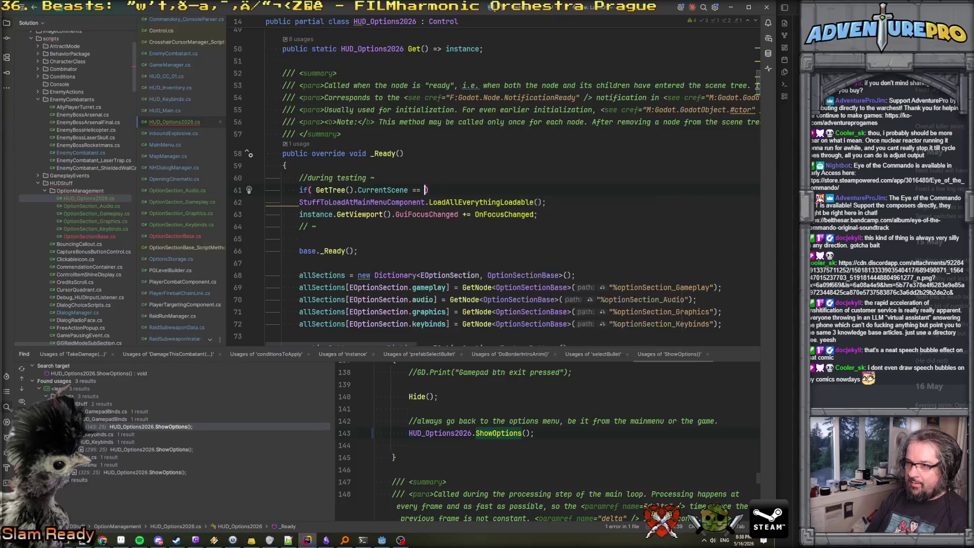
# Move the GuiFocusChanged line into the if block and add GD.Print("It me, I'm the current scene")
pyautogui.click(267, 202)
pyautogui.write('{')
pyautogui.press('Down')
pyautogui.press('Down')
pyautogui.press('Down')
pyautogui.hotkey('ctrl', 'x')
pyautogui.press('Up')
pyautogui.hotkey('ctrl', 'v')
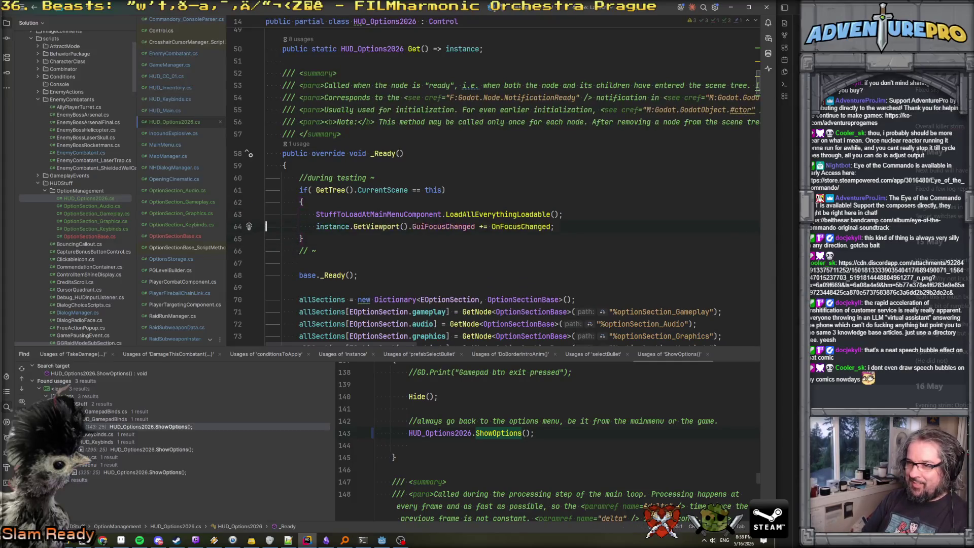
pyautogui.hotkey('ctrl', 'alt', 'Return')
pyautogui.write('GD')
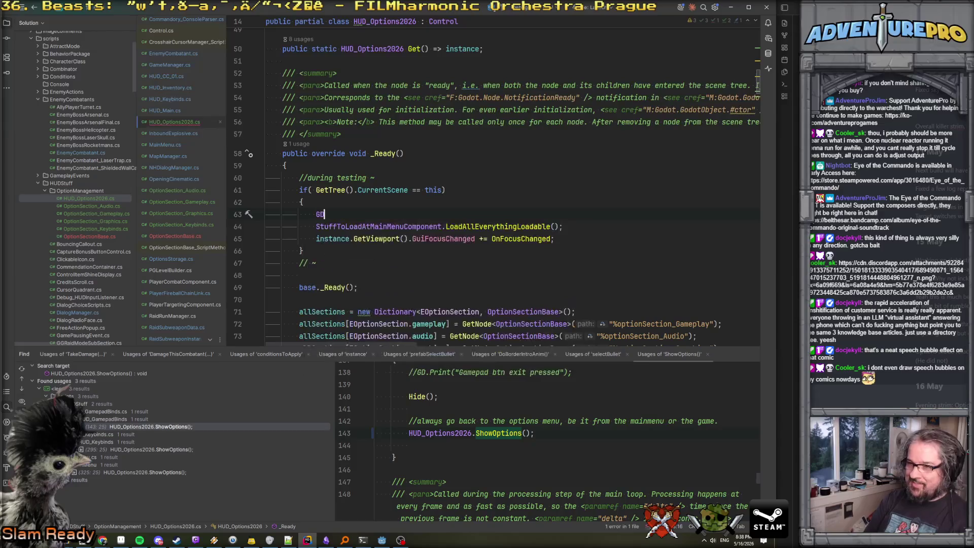
pyautogui.write('.P')
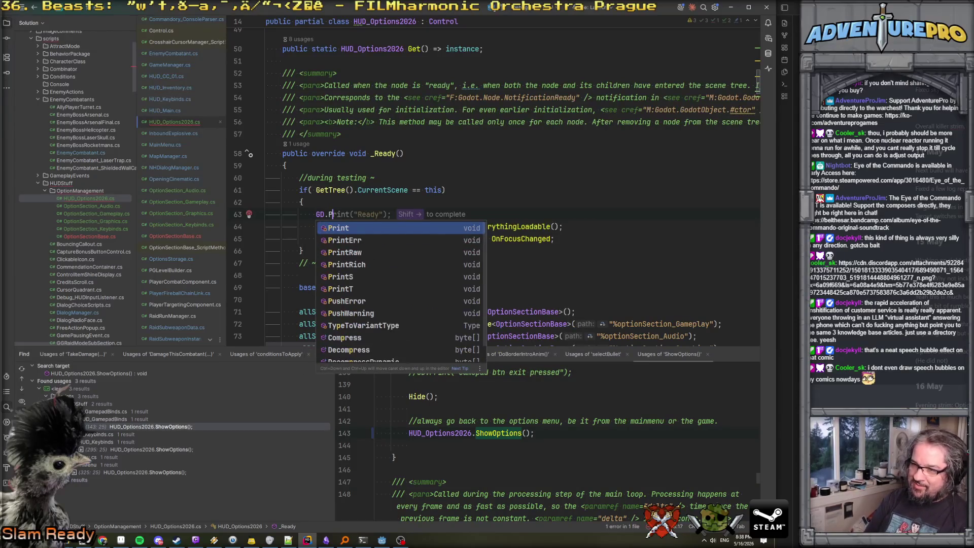
pyautogui.press('Return')
pyautogui.write('"It me, I\'m the current scene')
# Add an else branch with a GD.Print call, clearing its suggested message
pyautogui.press('Down')
pyautogui.press('Down')
pyautogui.press('Down')
pyautogui.press('Return')
pyautogui.write('else')
pyautogui.press('Return')
pyautogui.write('{')
pyautogui.press('Return')
pyautogui.write('GD')
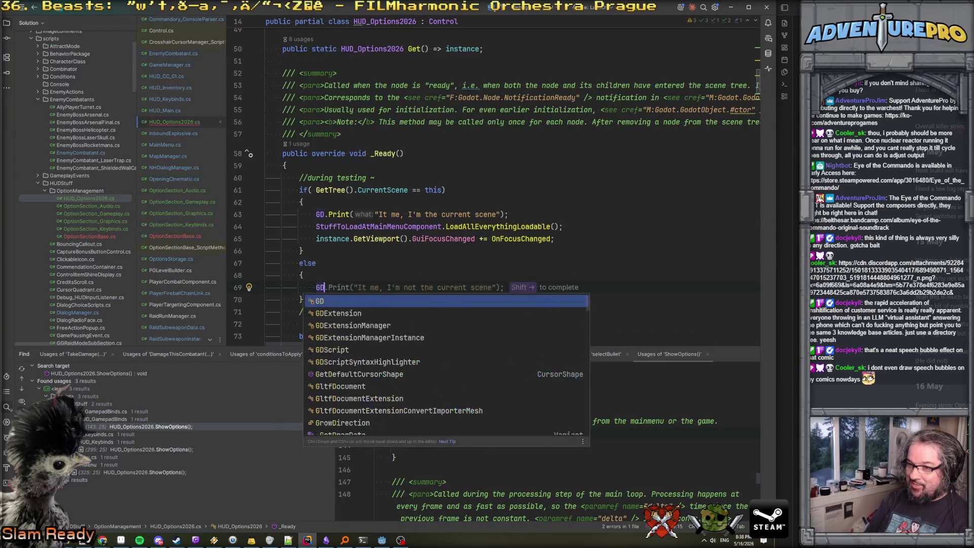
pyautogui.hotkey('shift', 'Right')
pyautogui.click(428, 288)
pyautogui.moveTo(377, 287); pyautogui.dragTo(514, 287)
pyautogui.press('BackSpace')
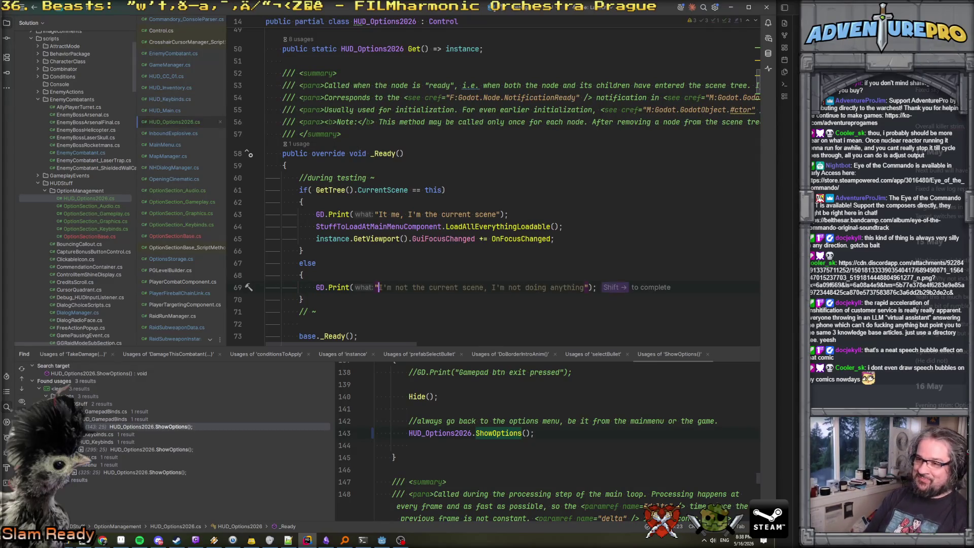
pyautogui.press('BackSpace')
# Make the else print $"CurrentScene is {GetTree().CurrentScene.Name} and me, I'm just a {Name}"
pyautogui.write('$"')
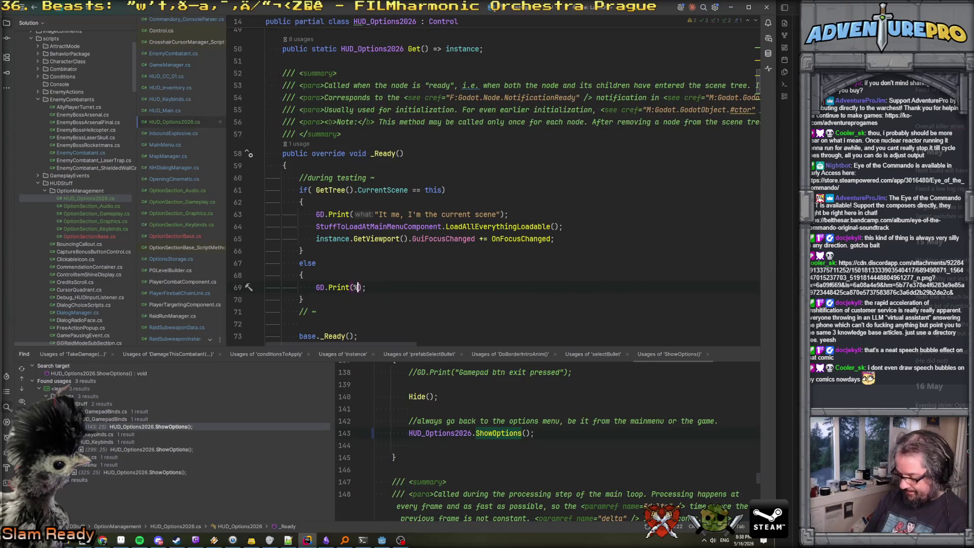
pyautogui.write('CurrentSce')
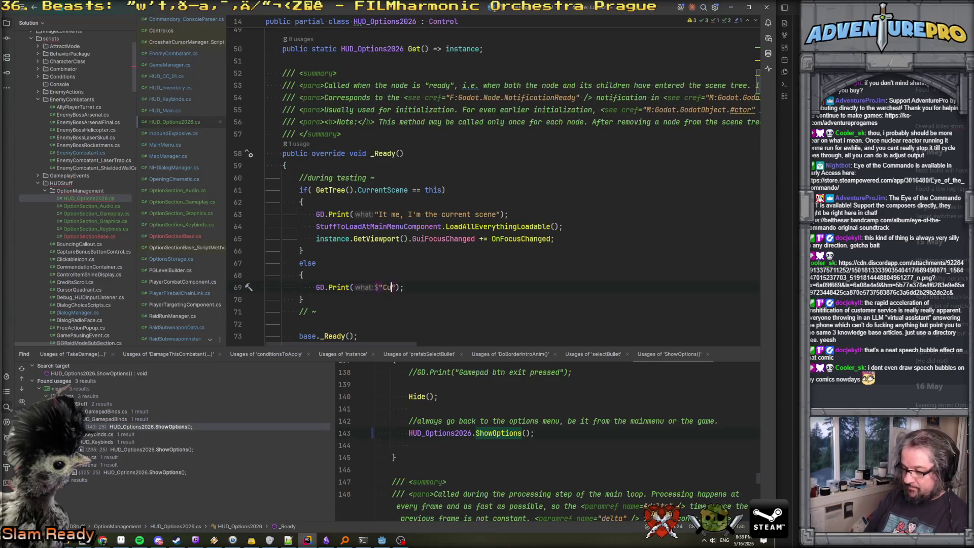
pyautogui.write('ne is')
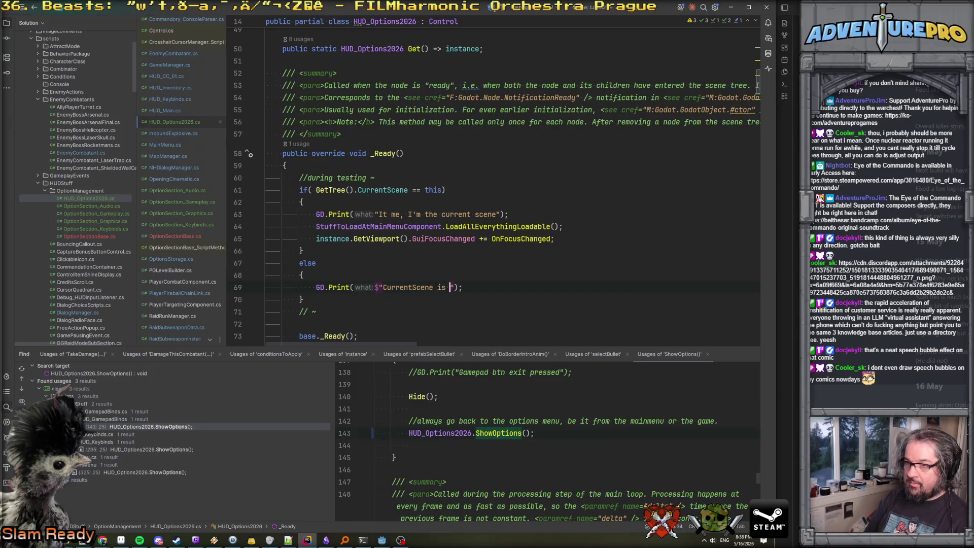
pyautogui.hotkey('shift', 'Right')
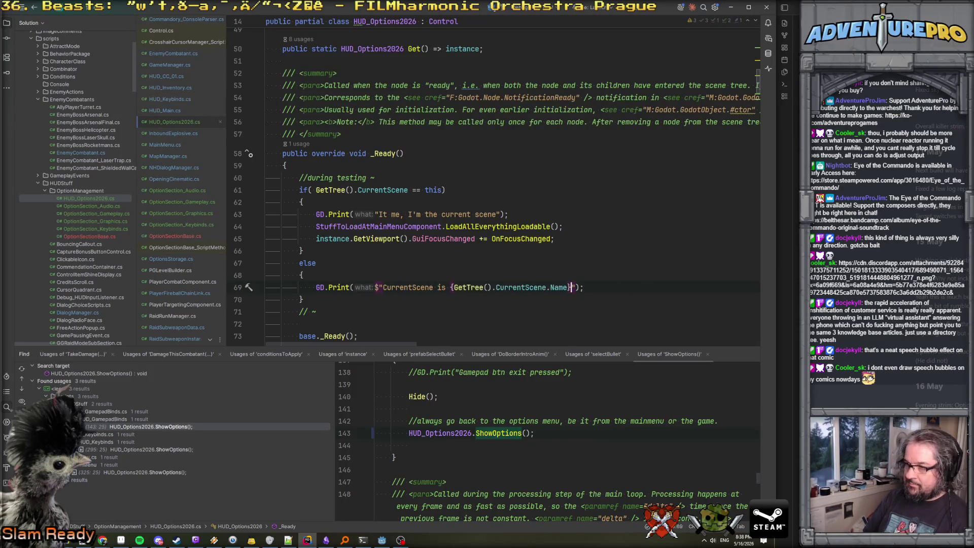
pyautogui.write('and me, I')
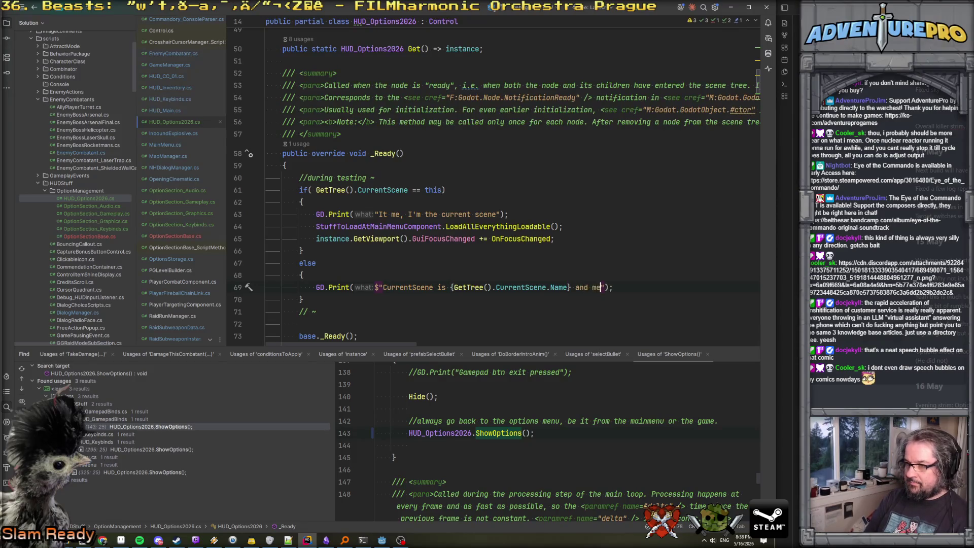
pyautogui.write("'m just a {")
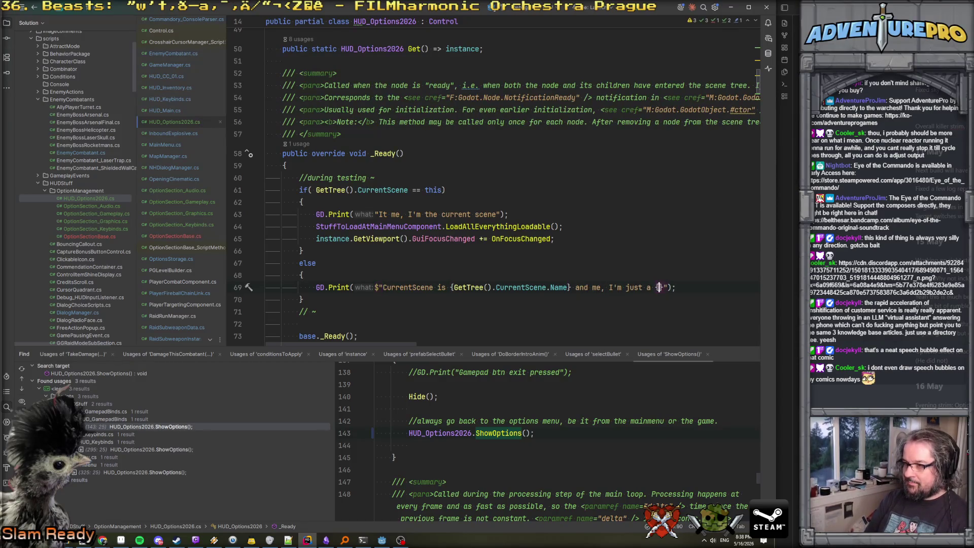
pyautogui.write('N')
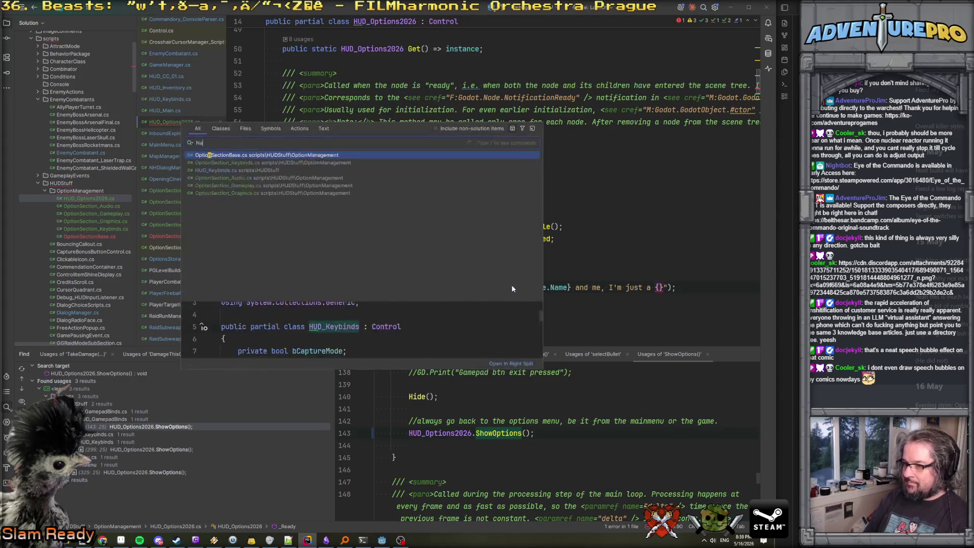
pyautogui.write('ame')
pyautogui.press('End')
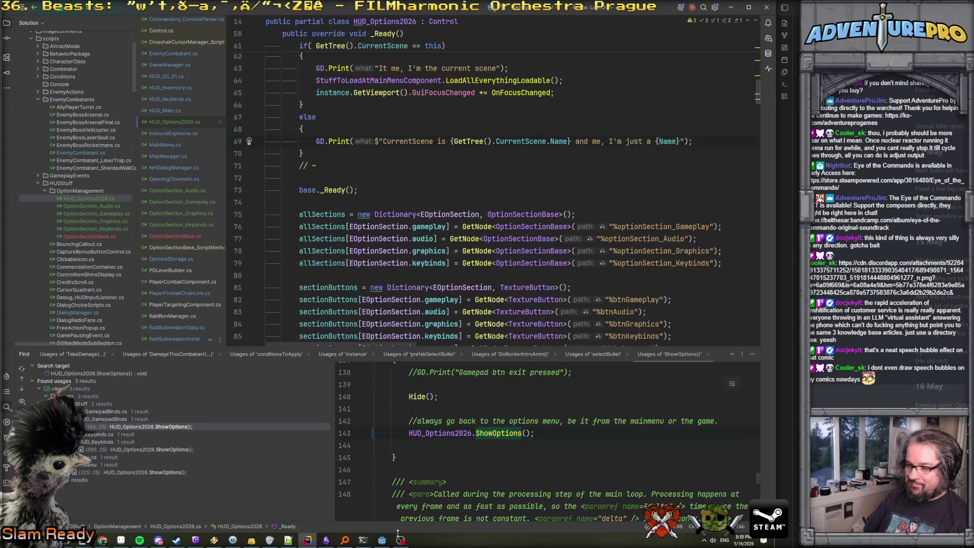
pyautogui.click(381, 540)
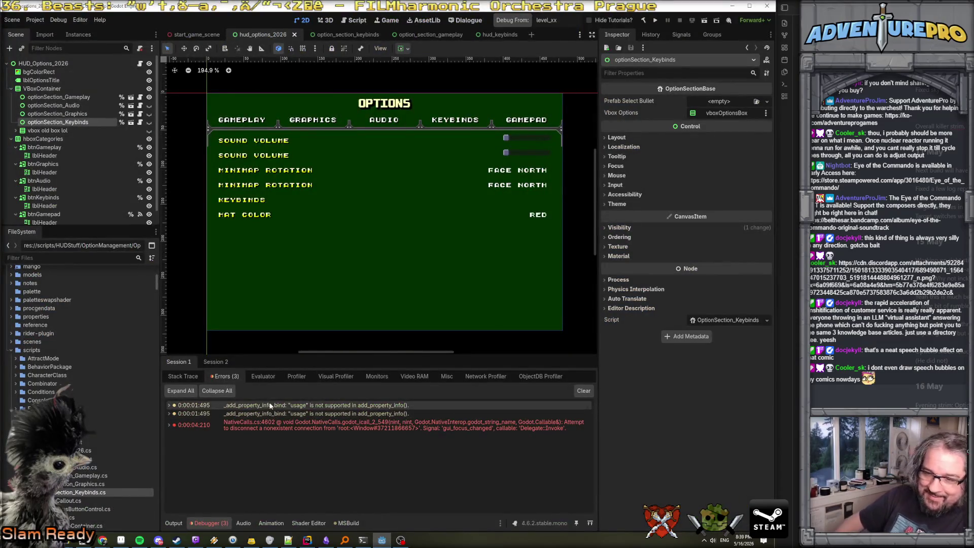
# Run the hud_options_2026 scene alone with Play This Scene from its tab's menu
pyautogui.rightClick(246, 36)
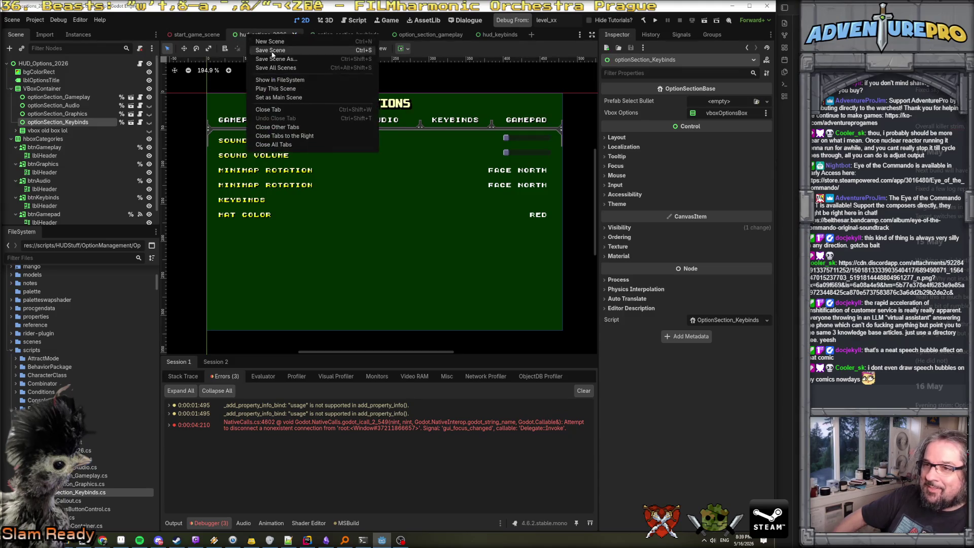
pyautogui.click(281, 87)
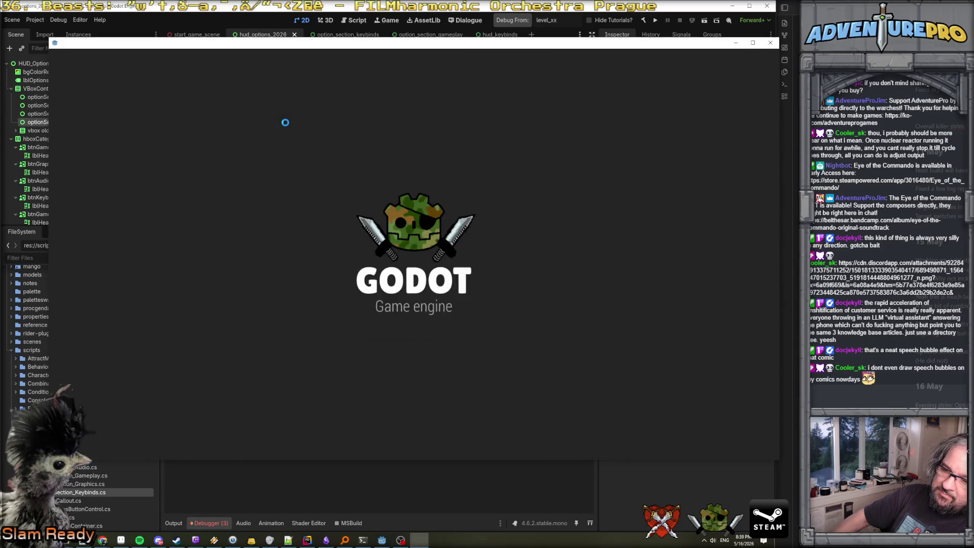
# In the running game, cycle the Graphics, Audio and Gameplay tabs and lower the SFX volume
pyautogui.click(264, 483)
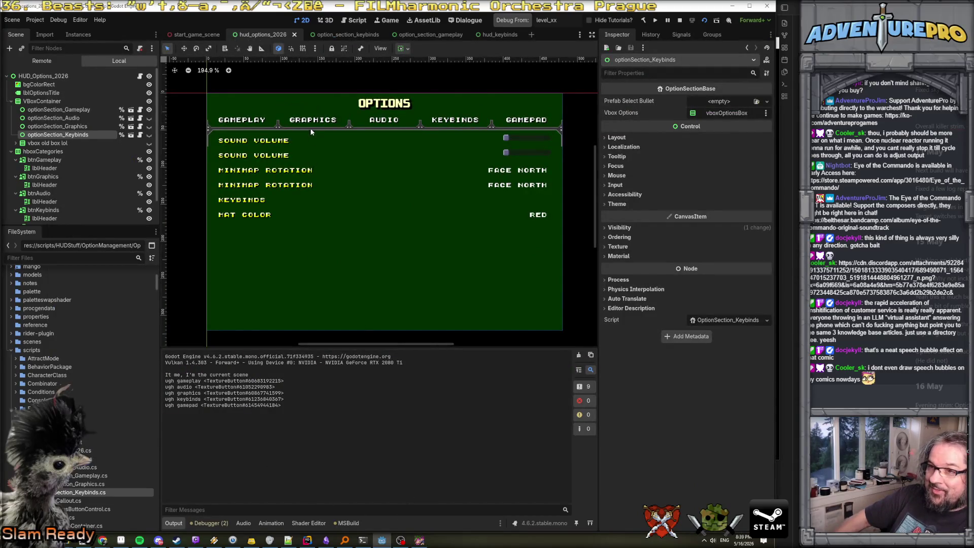
pyautogui.click(419, 540)
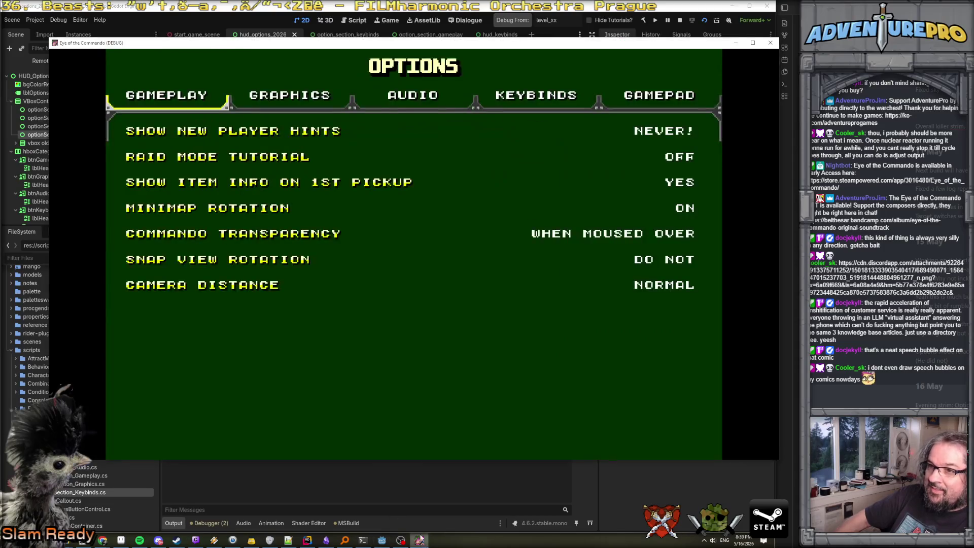
pyautogui.click(278, 105)
pyautogui.click(413, 96)
pyautogui.click(237, 103)
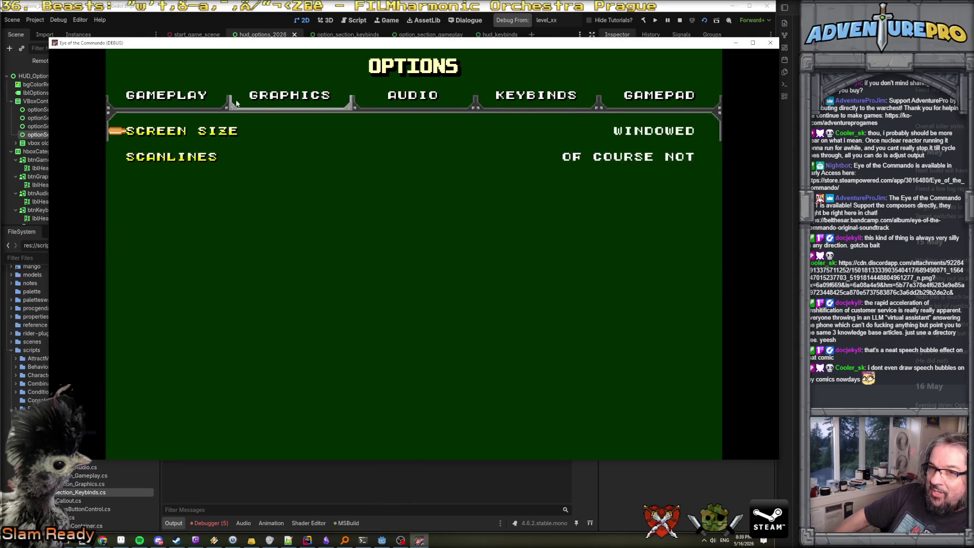
pyautogui.click(167, 97)
pyautogui.click(409, 101)
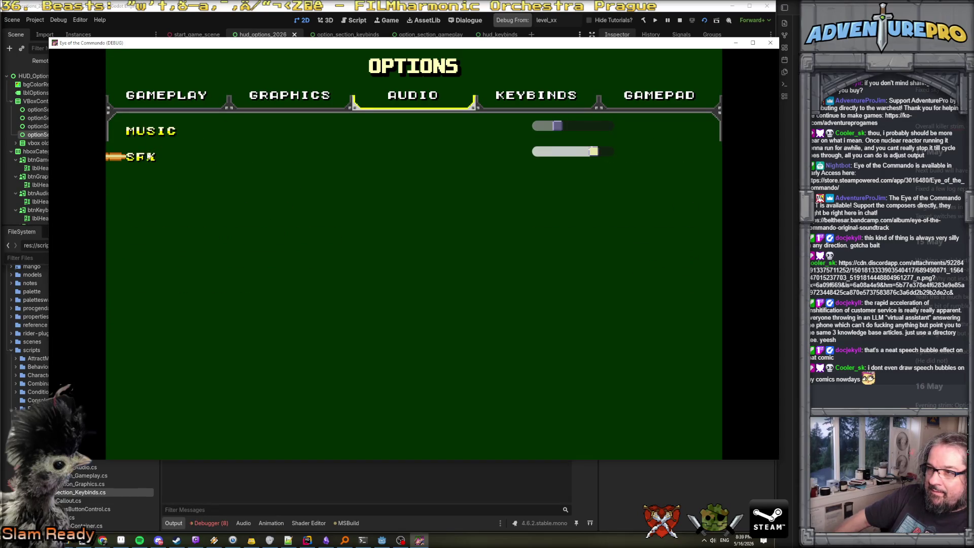
pyautogui.moveTo(597, 156)
pyautogui.mouseDown()
pyautogui.moveTo(570, 155)
pyautogui.moveTo(594, 154)
pyautogui.mouseUp()
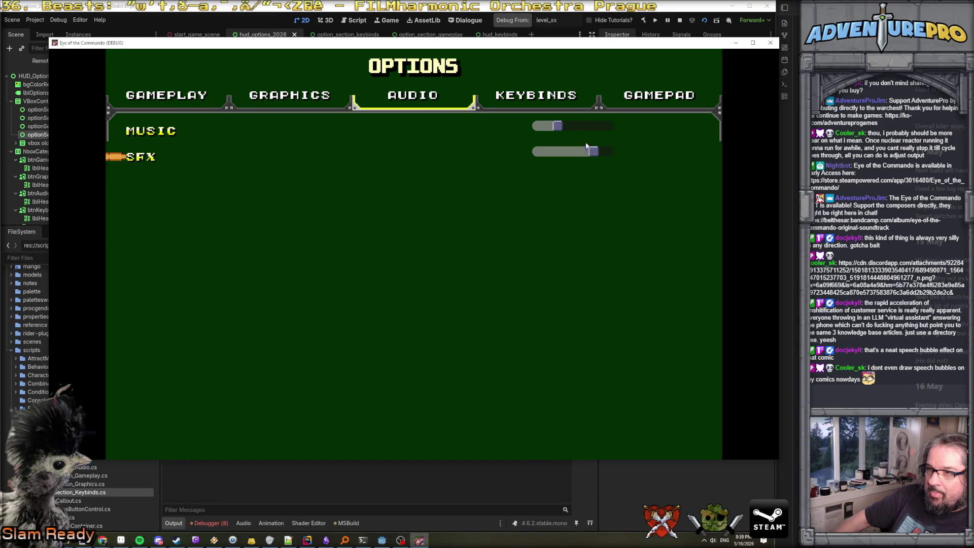
# Try the Keybinds tab, then move back through Audio, Graphics and Gameplay tabs
pyautogui.click(515, 101)
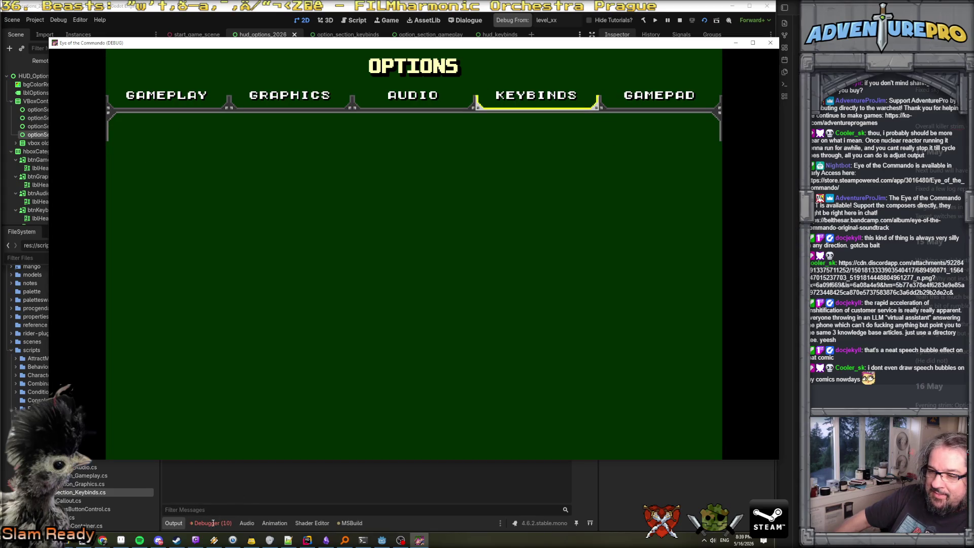
pyautogui.click(384, 108)
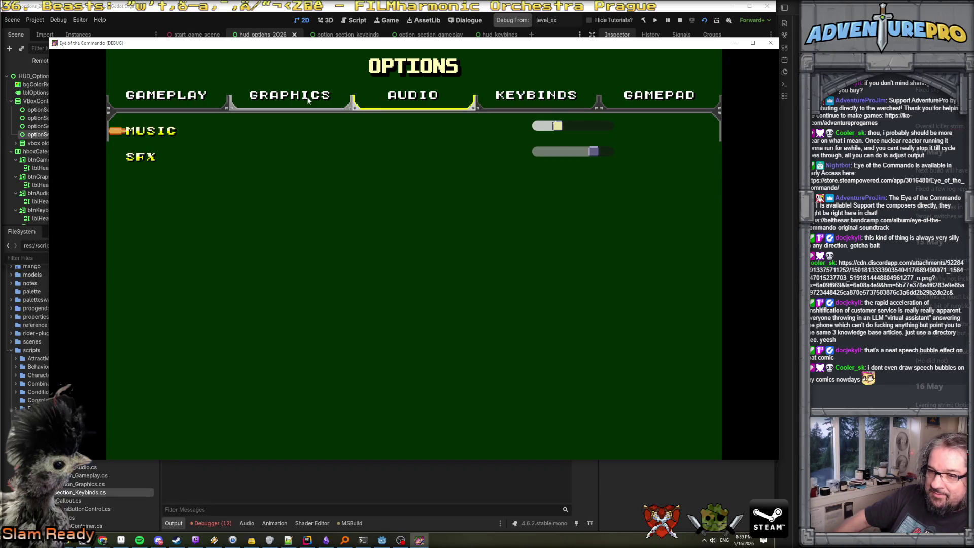
pyautogui.click(274, 102)
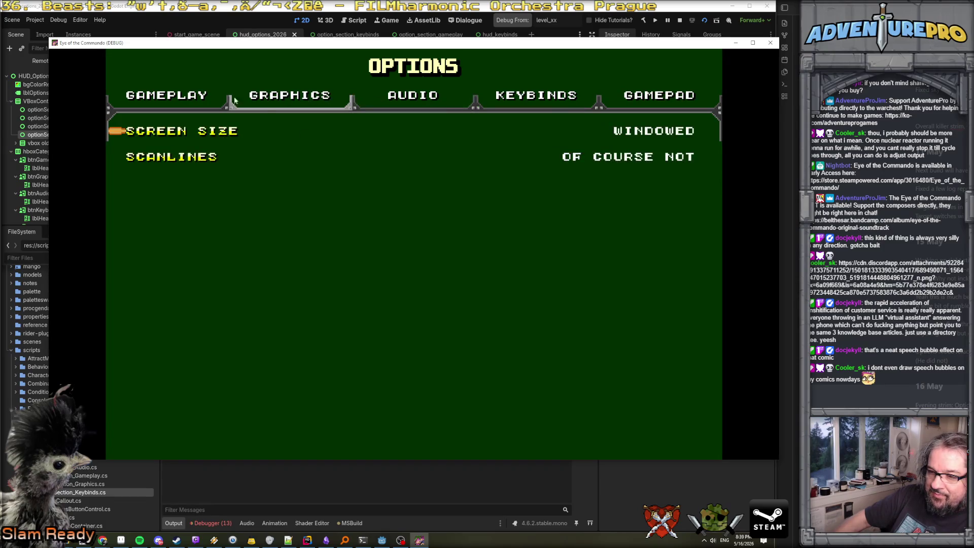
pyautogui.click(191, 100)
pyautogui.click(291, 101)
# Stop the game, check the focus-disconnect error, dismiss the alert, and open OptionSectionBase.cs in Rider
pyautogui.press('F8')
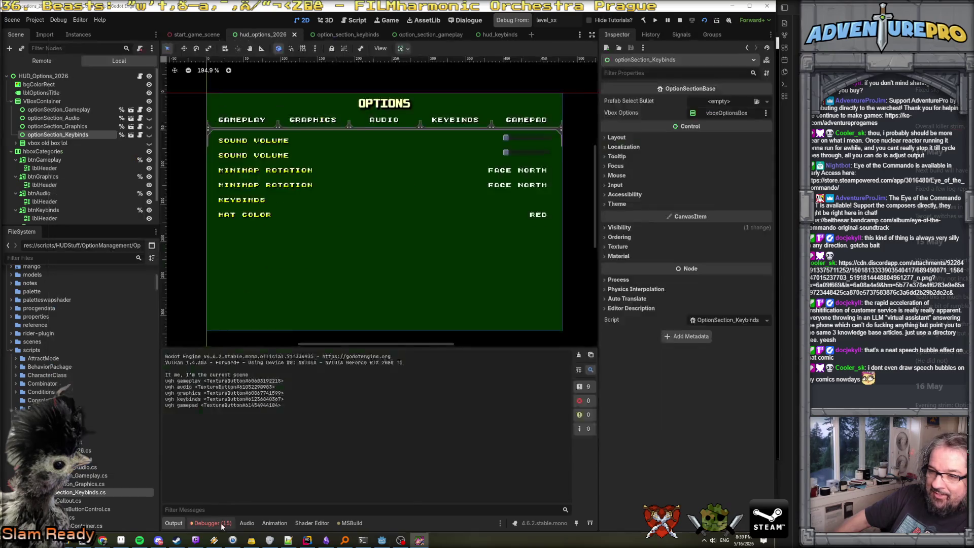
pyautogui.click(221, 522)
pyautogui.doubleClick(272, 432)
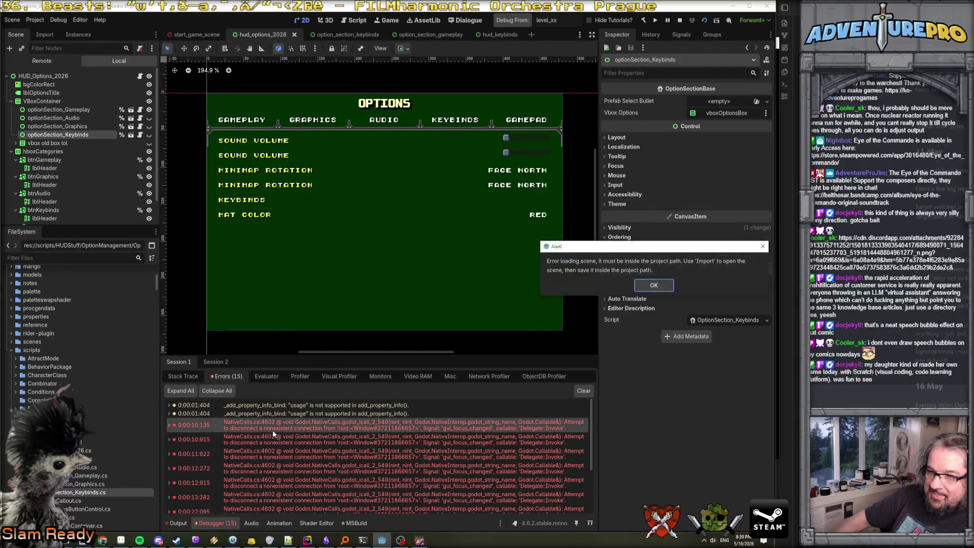
pyautogui.click(654, 285)
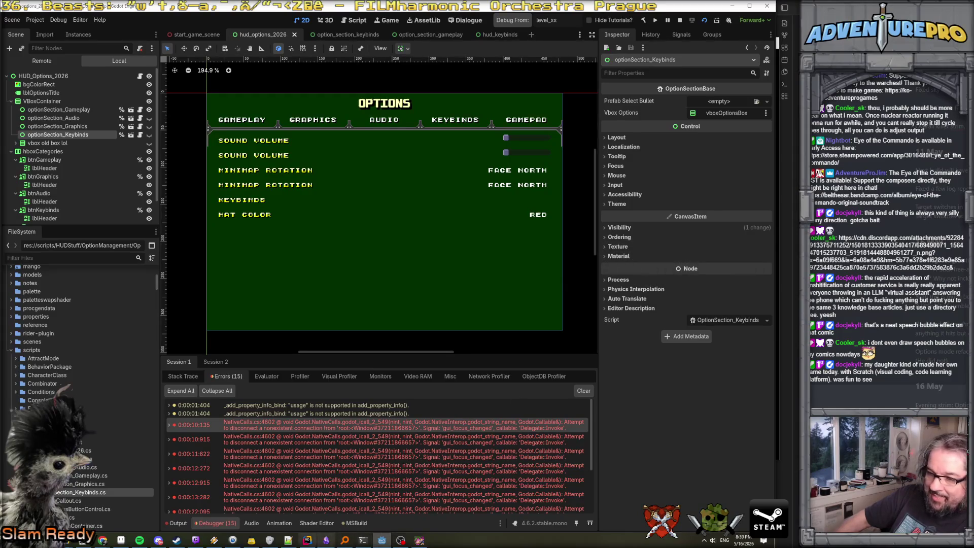
pyautogui.click(308, 541)
pyautogui.click(175, 236)
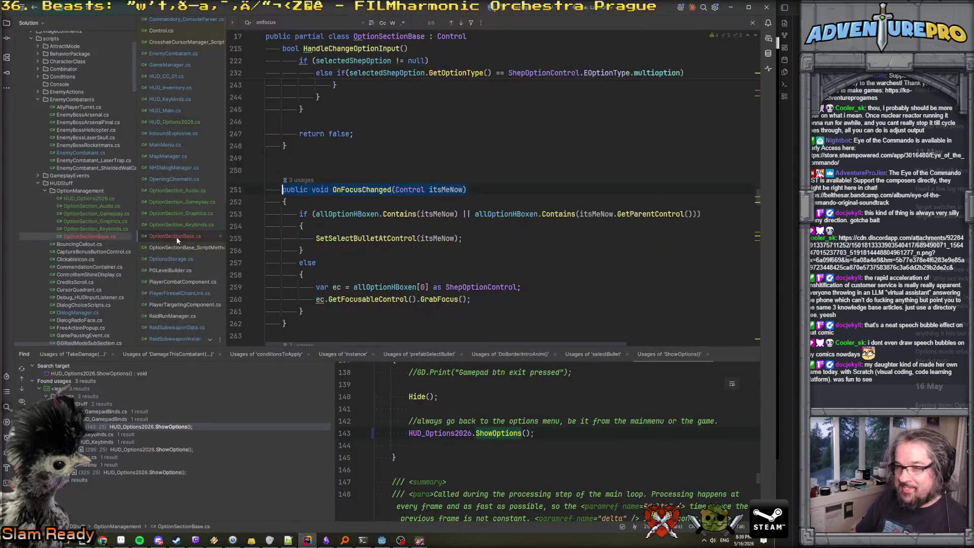
# Search the file to reach the OnFocusChanged occurrence inside OnHide
pyautogui.scroll(15, 344, 224)
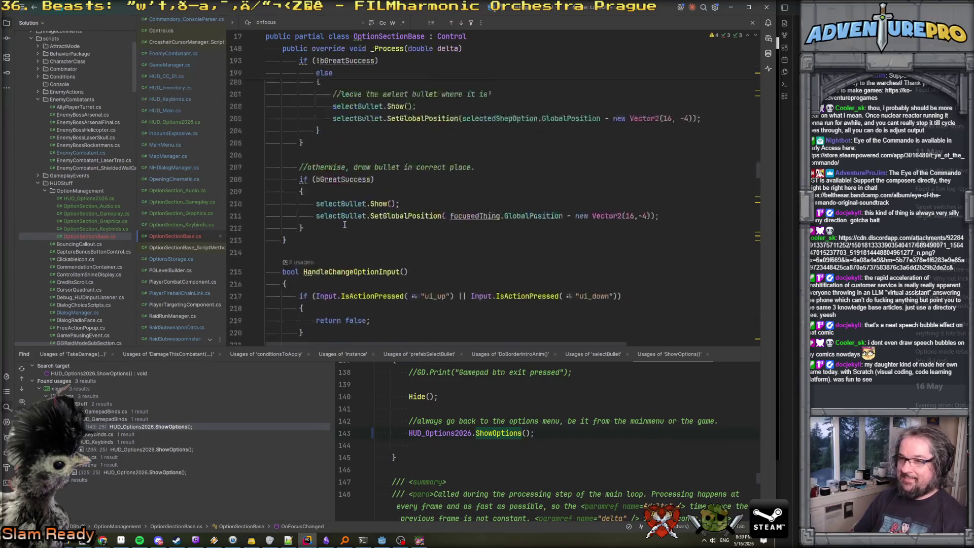
pyautogui.press('BackSpace')
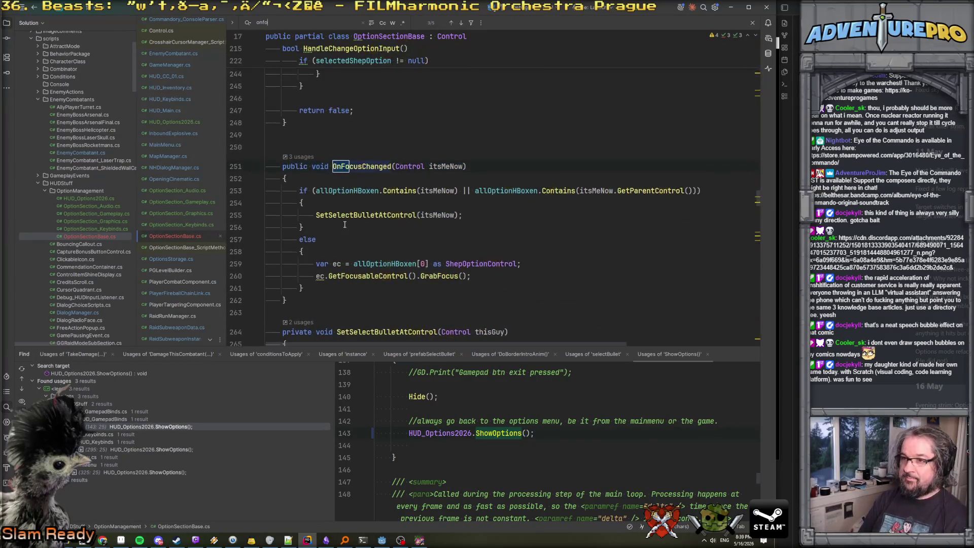
pyautogui.write('cus')
pyautogui.press('Return')
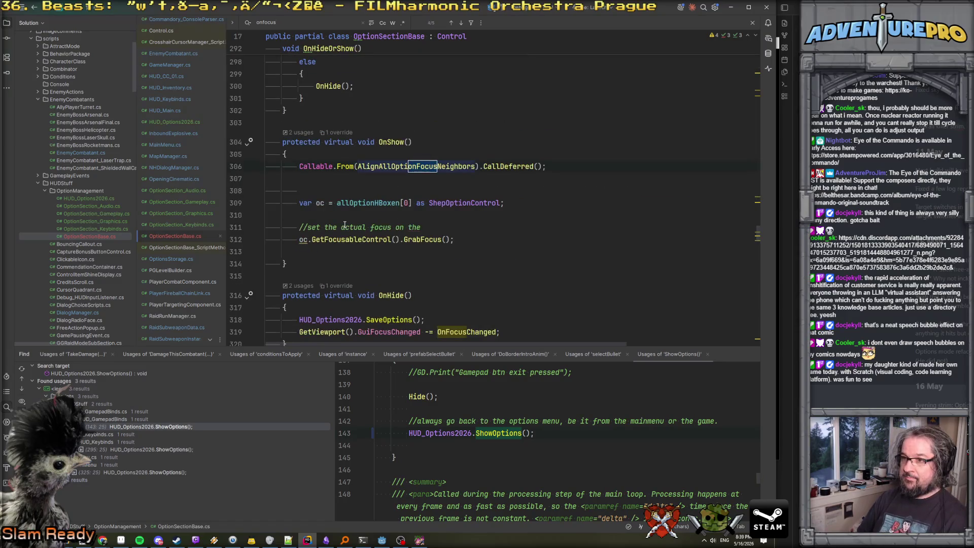
pyautogui.press('Return')
pyautogui.press('Escape')
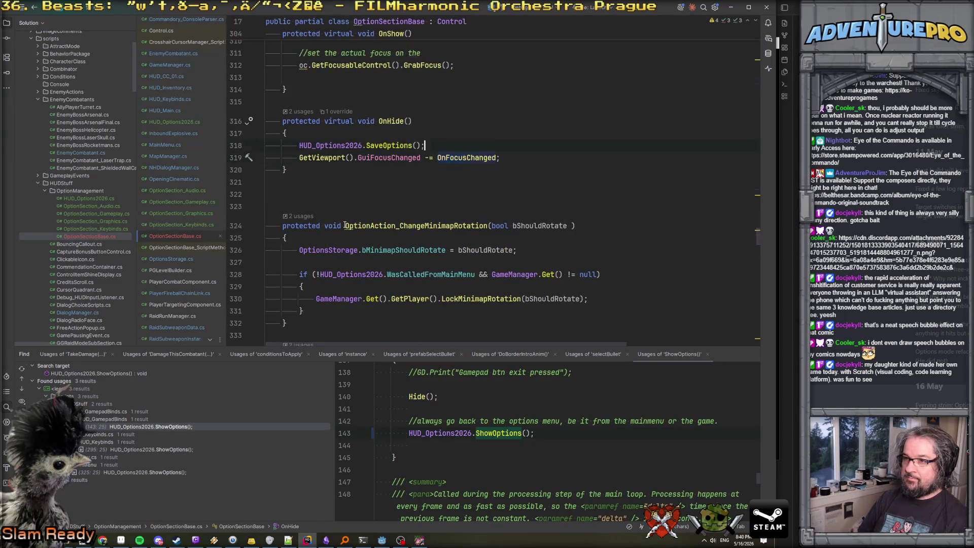
# Delete the GuiFocusChanged -= OnFocusChanged line and leftover blank lines, leaving only SaveOptions
pyautogui.hotkey('ctrl', 'w')
pyautogui.hotkey('ctrl', 'w')
pyautogui.hotkey('ctrl', 'w')
pyautogui.press('Down')
pyautogui.hotkey('shift', 'Down')
pyautogui.hotkey('shift', 'Down')
pyautogui.press('Delete')
pyautogui.click(265, 145)
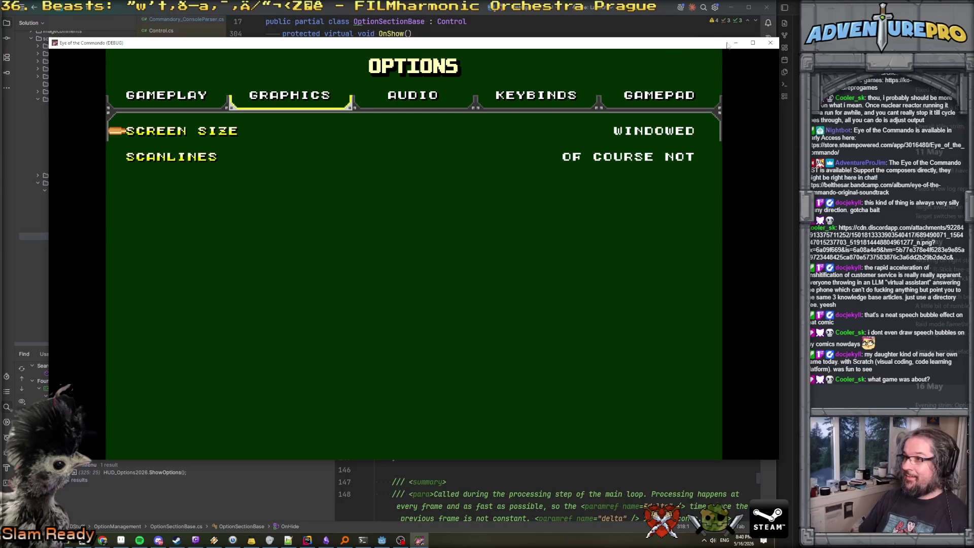
# Close the game, clear the debugger's errors, and relaunch the hud_options_2026 scene
pyautogui.click(770, 43)
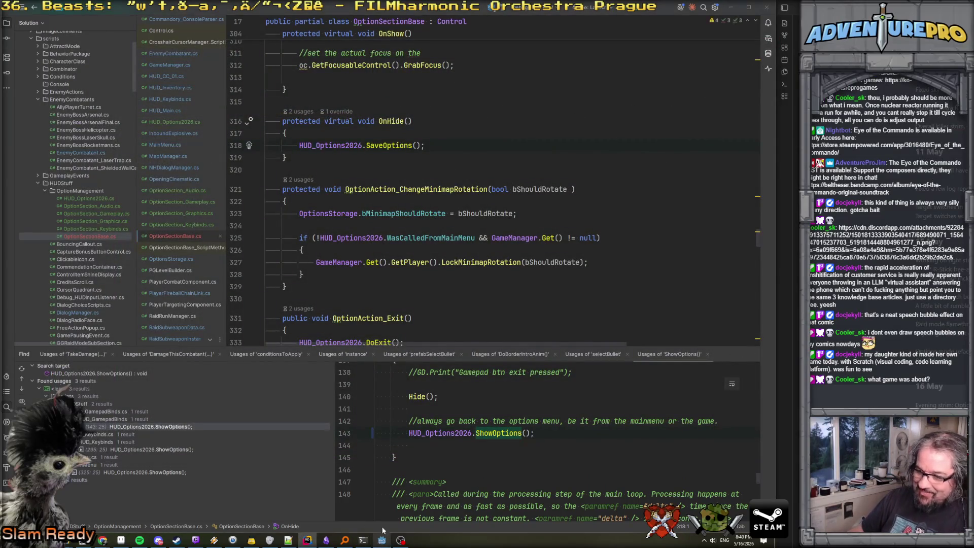
pyautogui.hotkey('alt', 'Tab')
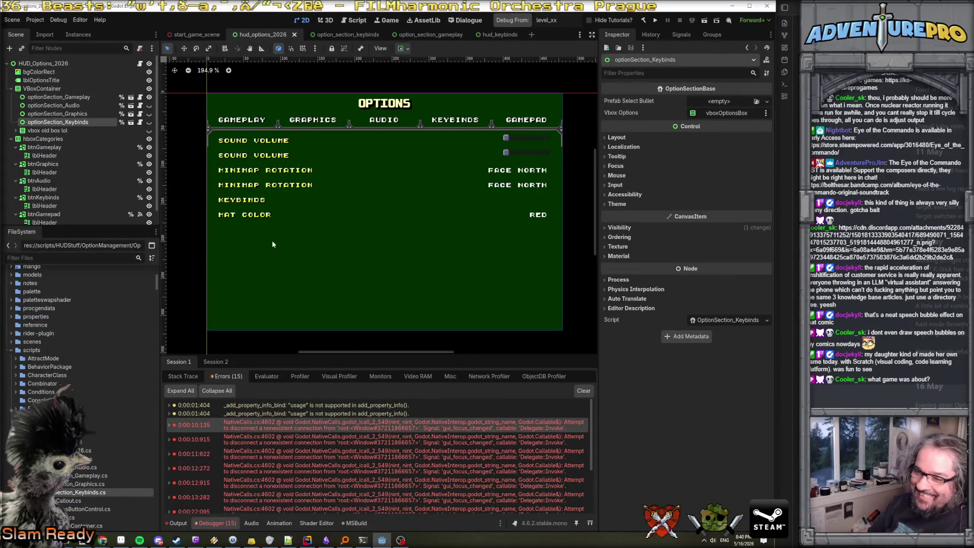
pyautogui.click(583, 391)
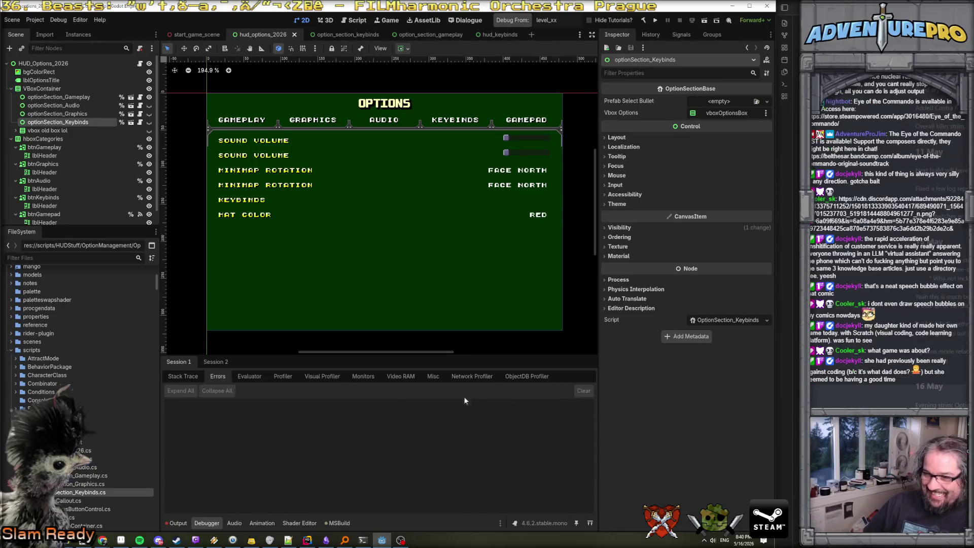
pyautogui.click(216, 362)
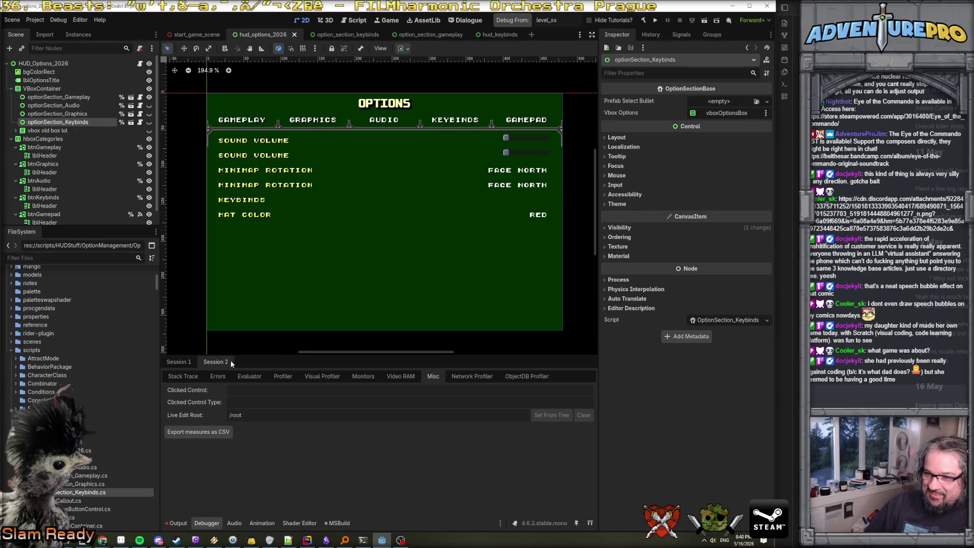
pyautogui.click(184, 361)
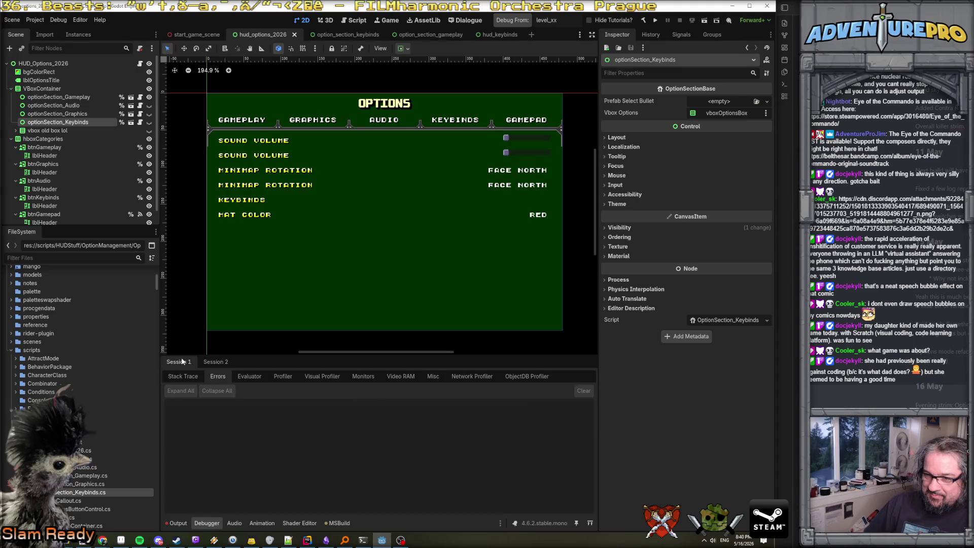
pyautogui.rightClick(266, 34)
pyautogui.click(312, 85)
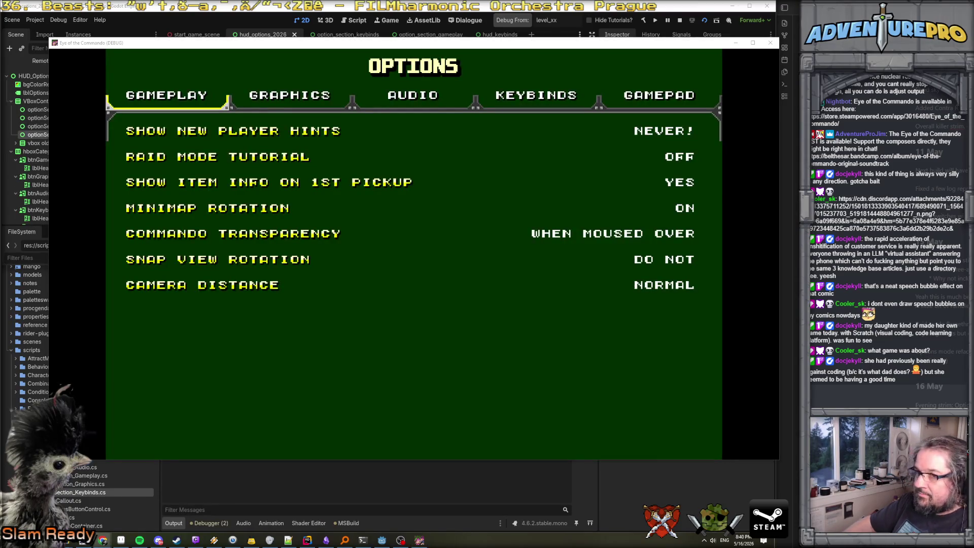
# Open the Graphics, Audio and Keybinds pages in the game, triggering the HUD_Keybinds disposed-object error
pyautogui.click(290, 96)
pyautogui.click(412, 97)
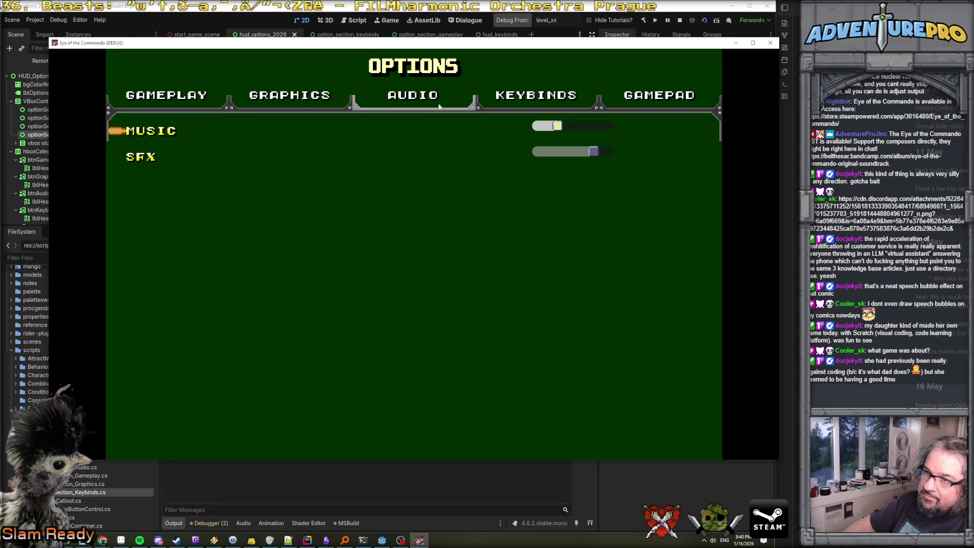
pyautogui.click(528, 103)
pyautogui.click(528, 103)
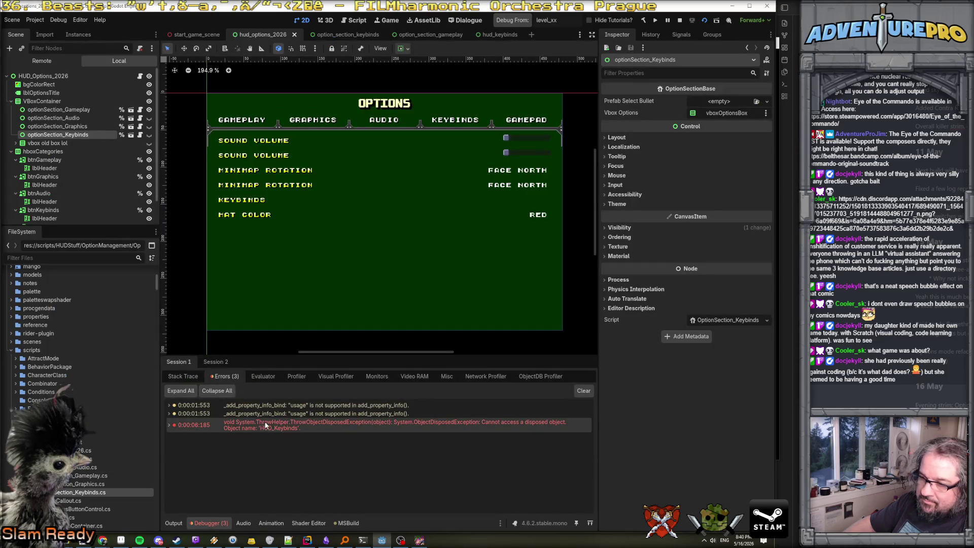
pyautogui.moveTo(265, 425)
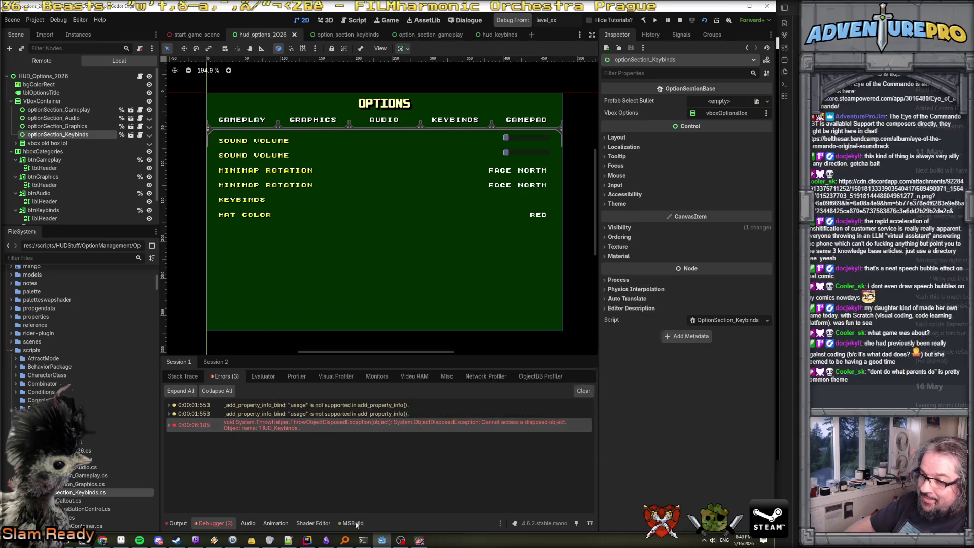
pyautogui.click(307, 541)
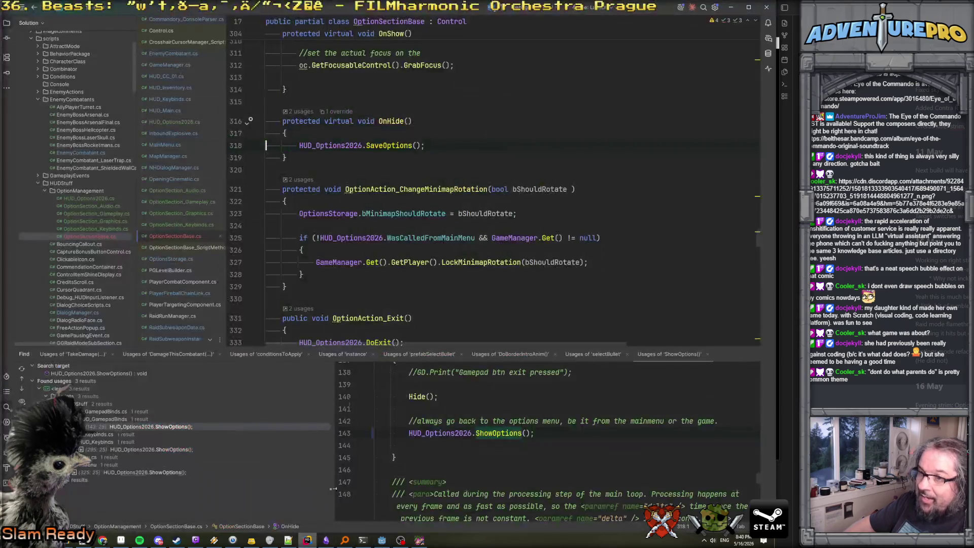
# Open HUD_Keybinds.cs, look through its code, and search it for 'instance ='
pyautogui.scroll(-5, 421, 284)
pyautogui.scroll(4, 421, 284)
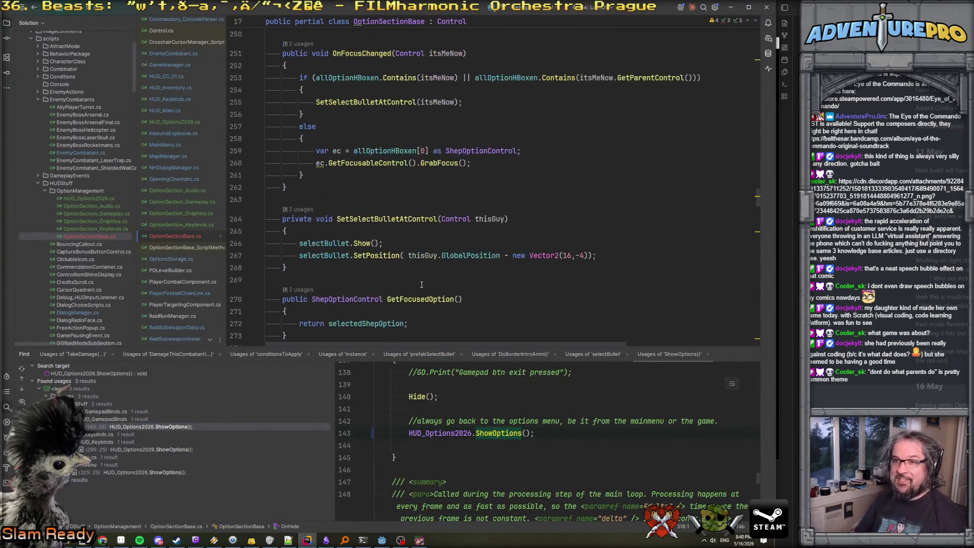
pyautogui.click(179, 99)
pyautogui.scroll(-9, 426, 230)
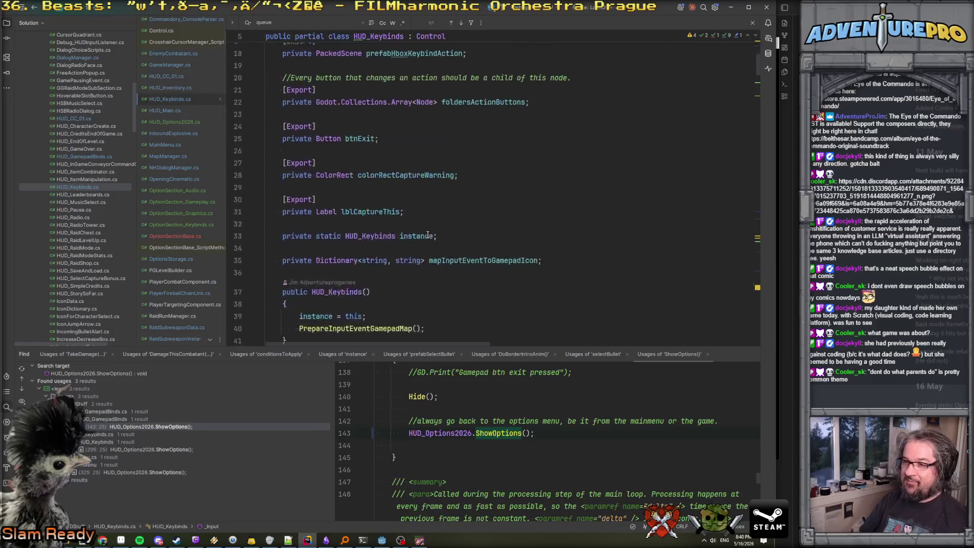
pyautogui.scroll(-9, 331, 184)
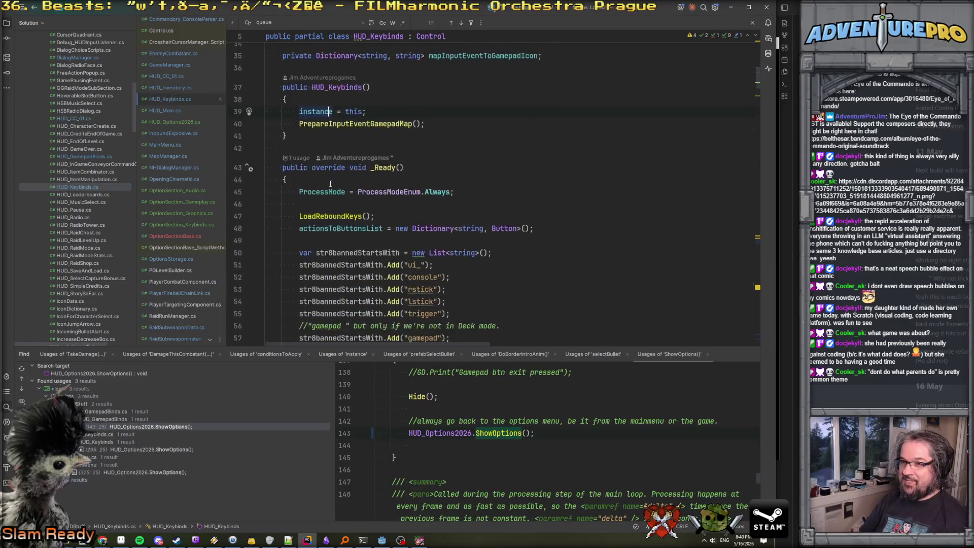
pyautogui.scroll(-17, 331, 184)
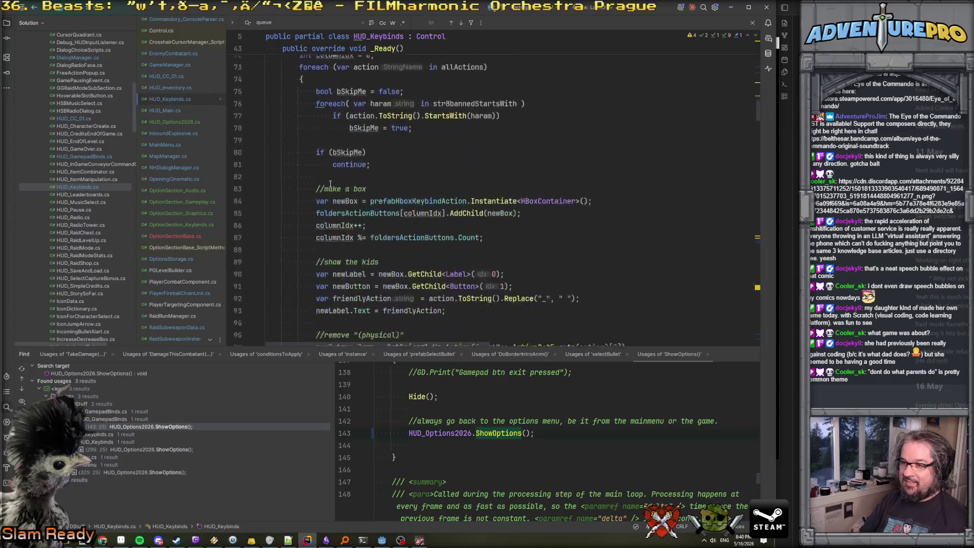
pyautogui.scroll(20, 330, 184)
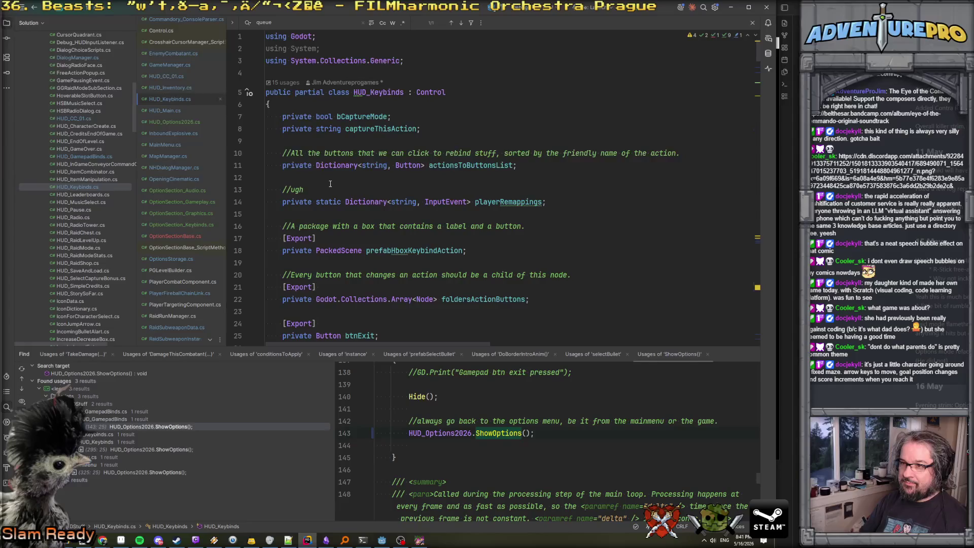
pyautogui.scroll(-12, 331, 184)
pyautogui.scroll(4, 378, 225)
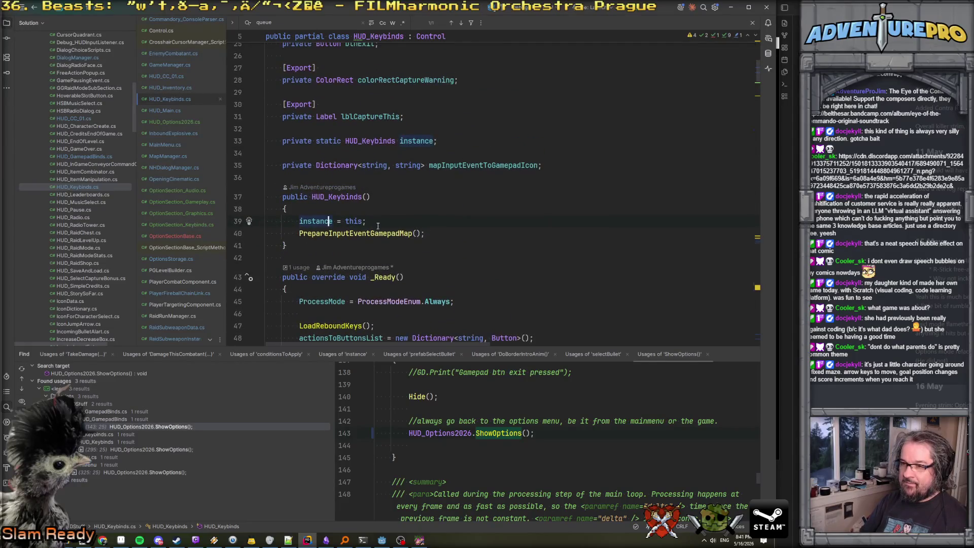
pyautogui.scroll(-2, 387, 231)
pyautogui.scroll(-20, 390, 172)
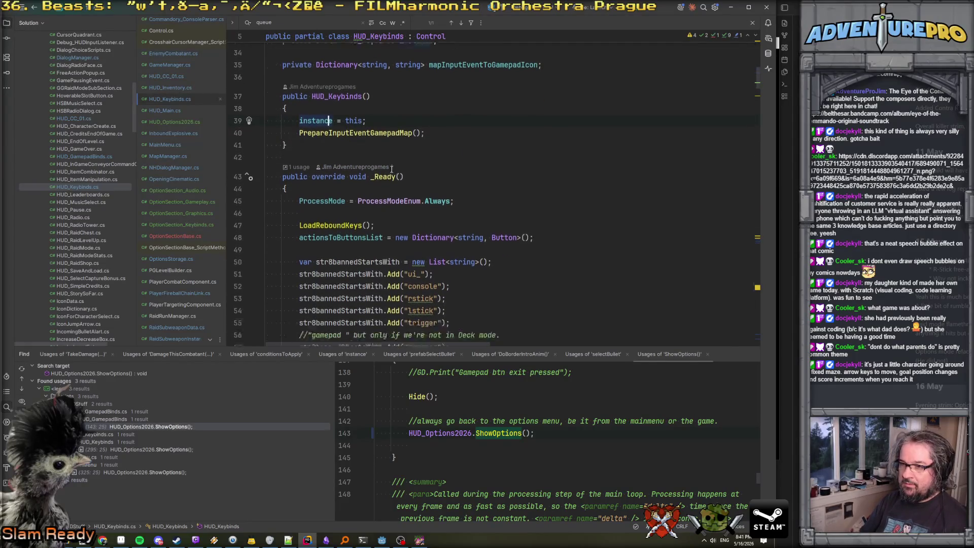
pyautogui.scroll(-6, 392, 169)
pyautogui.scroll(7, 392, 169)
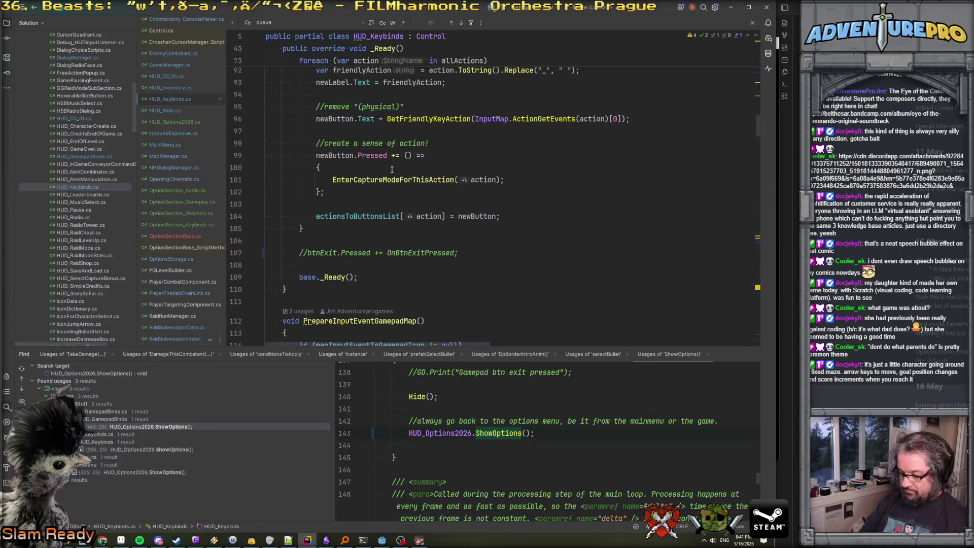
pyautogui.write('instance =')
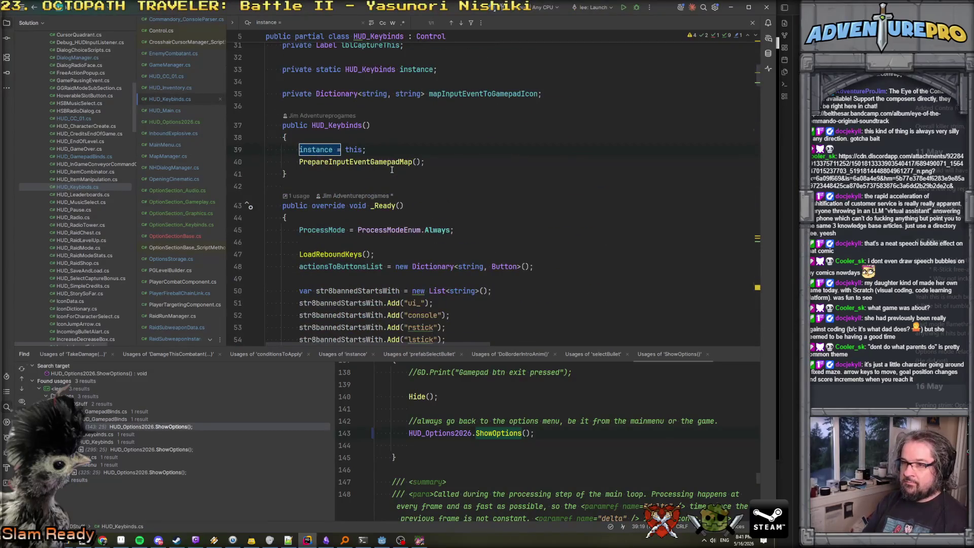
# Add GD.Print("HUD_Keybinds constructor called") after the PrepareInputEventGamepadMap call
pyautogui.press('Return')
pyautogui.press('Return')
pyautogui.press('Return')
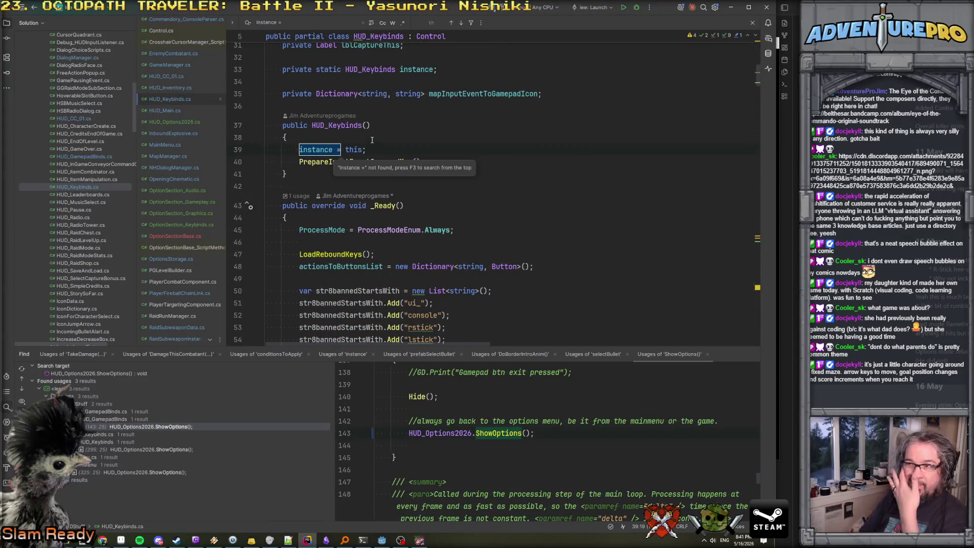
pyautogui.click(442, 160)
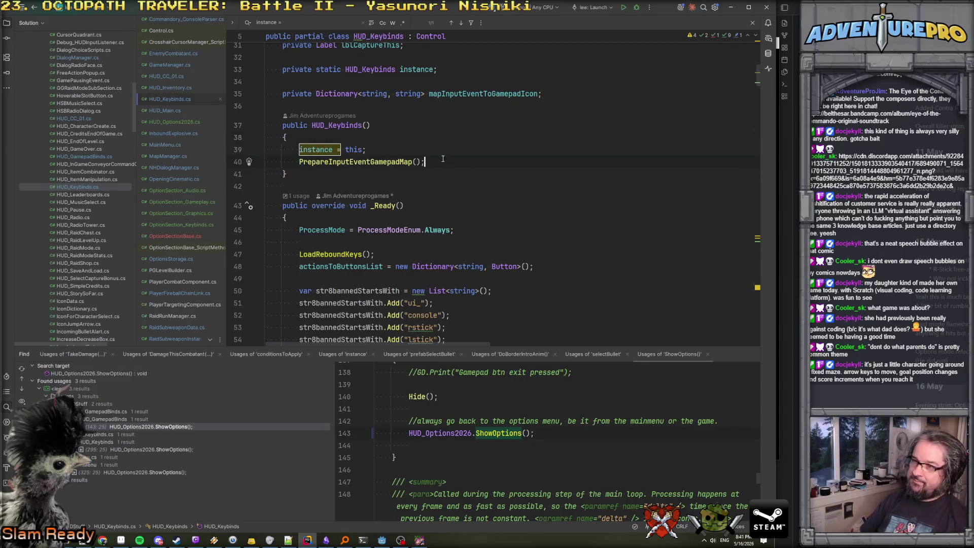
pyautogui.press('Return')
pyautogui.write('GD.Pr')
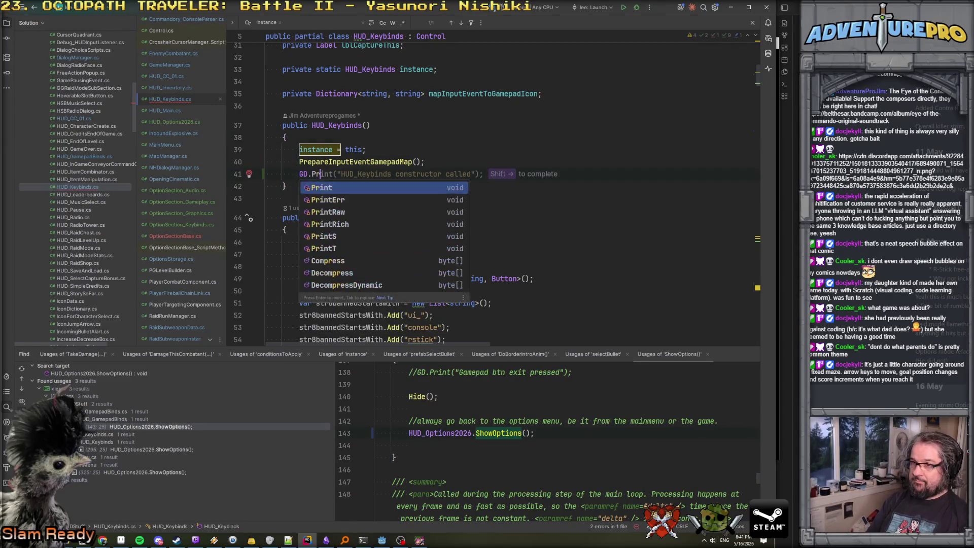
pyautogui.press('Tab')
# Select the PrepareInputEventGamepadMap line, then the new GD.Print log line
pyautogui.click(489, 155)
pyautogui.press('Down')
pyautogui.press('Home')
pyautogui.hotkey('shift', 'Down')
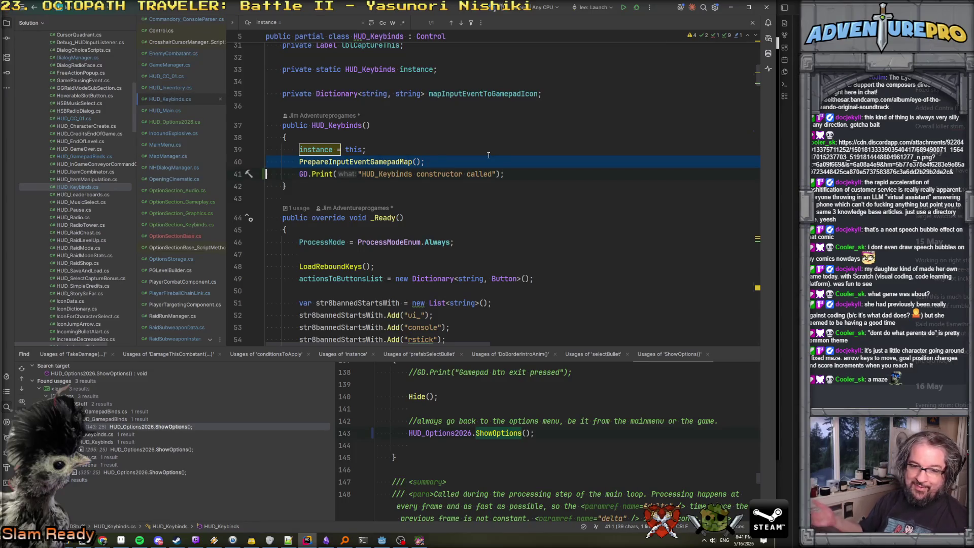
pyautogui.press('Escape')
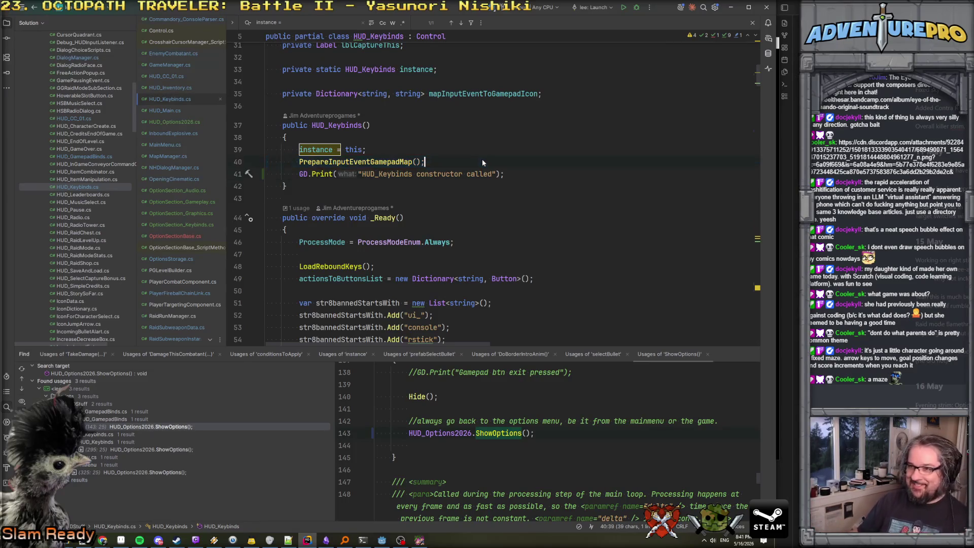
pyautogui.hotkey('shift', 'Down')
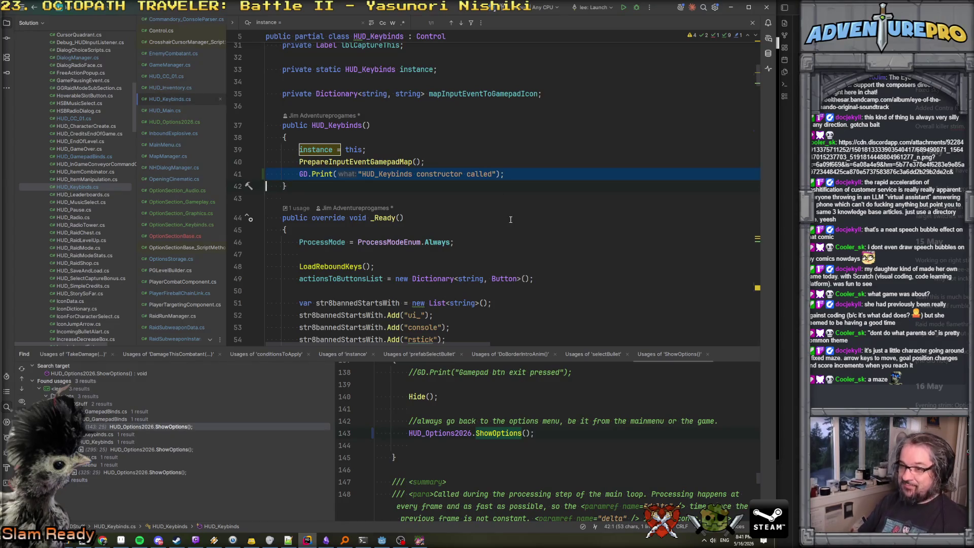
pyautogui.scroll(-15, 481, 163)
pyautogui.scroll(-15, 510, 219)
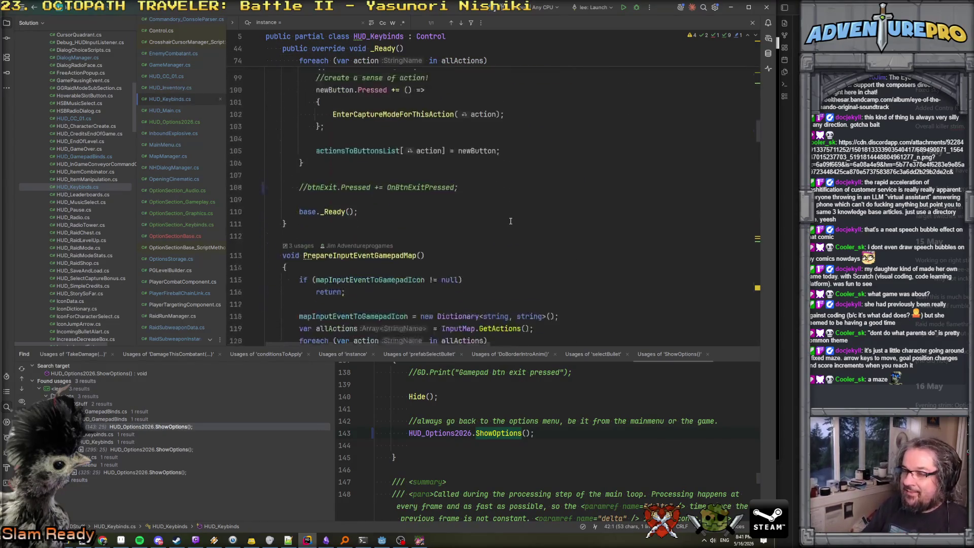
pyautogui.scroll(-20, 511, 221)
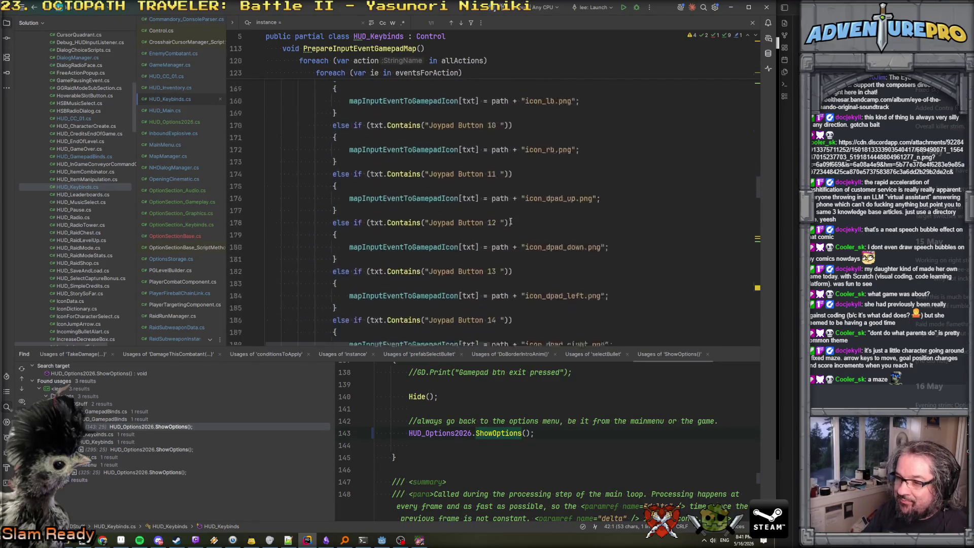
pyautogui.scroll(-4, 510, 221)
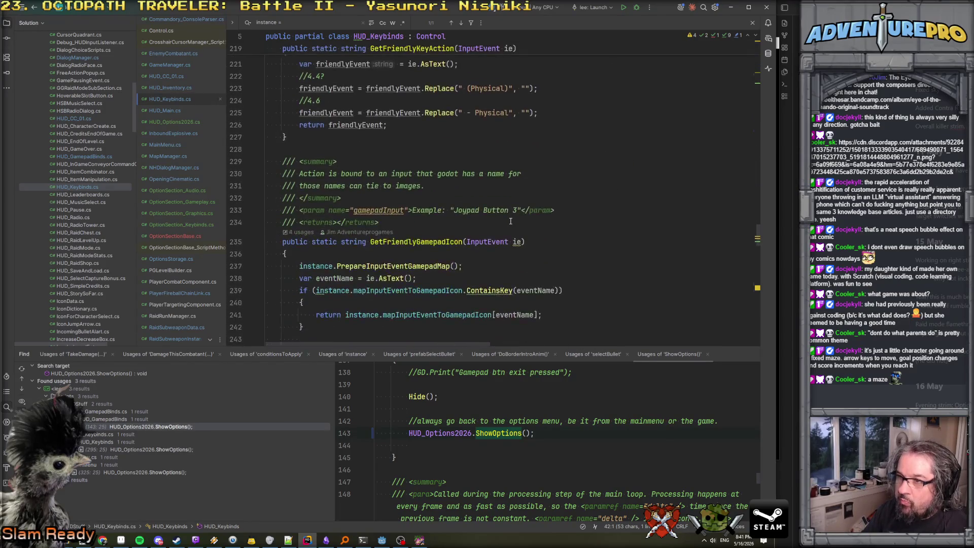
pyautogui.scroll(-6, 510, 221)
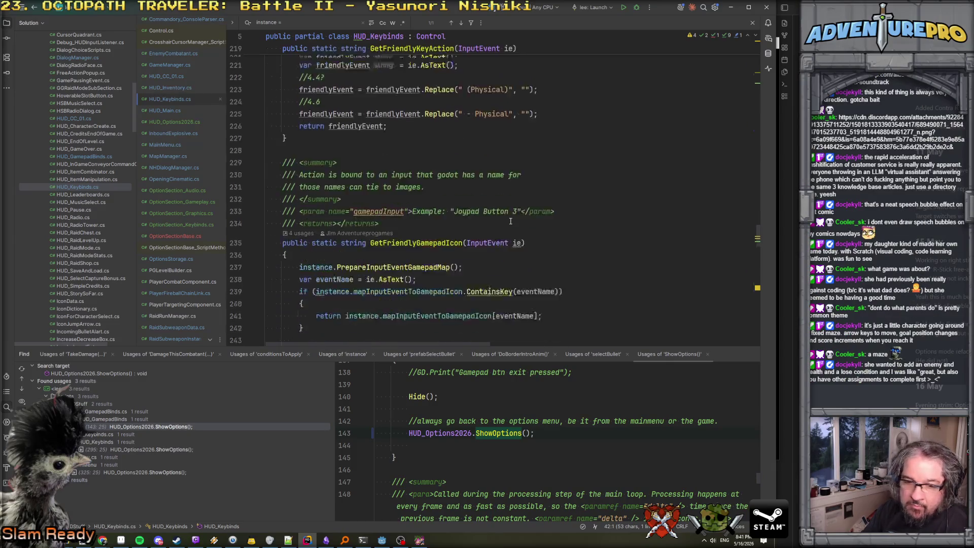
pyautogui.scroll(-13, 510, 222)
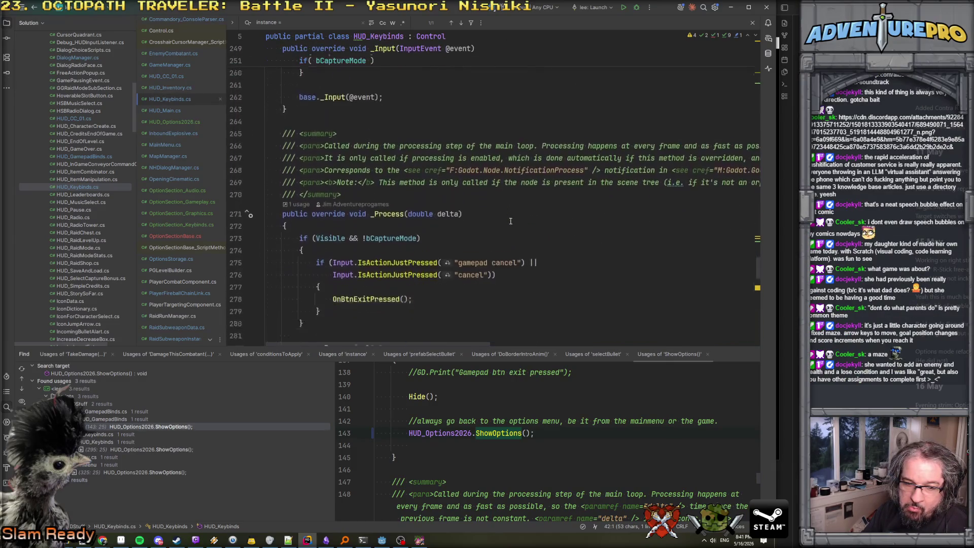
pyautogui.scroll(-18, 510, 221)
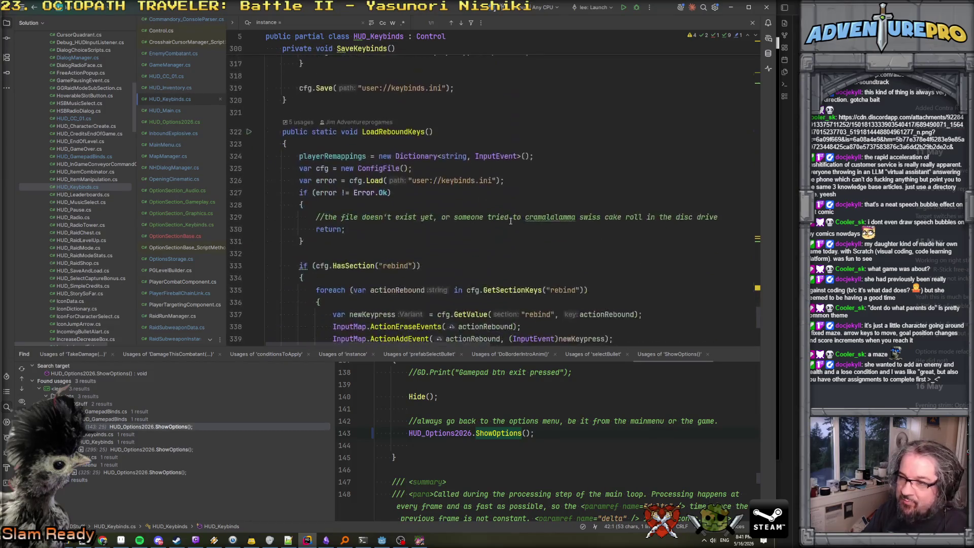
pyautogui.scroll(-2, 510, 221)
pyautogui.click(320, 249)
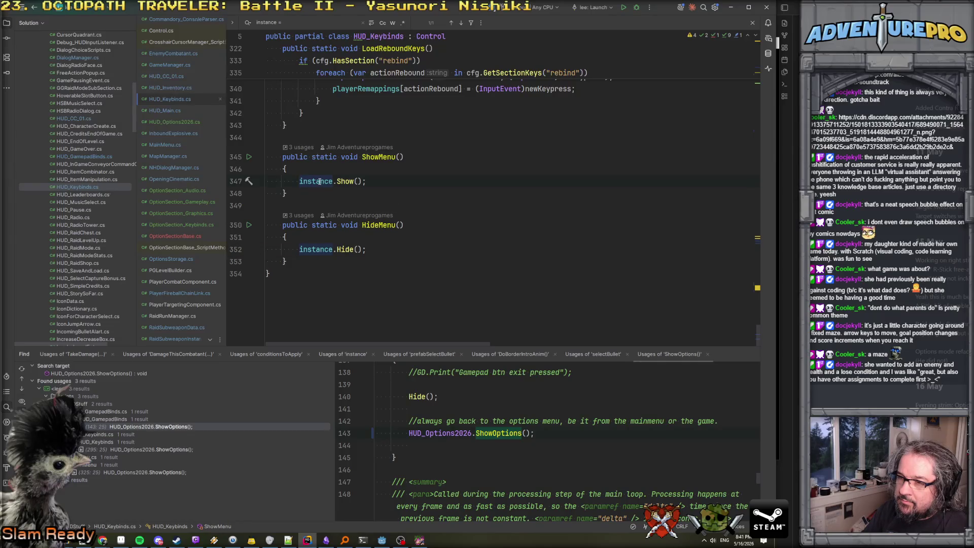
pyautogui.scroll(20, 320, 181)
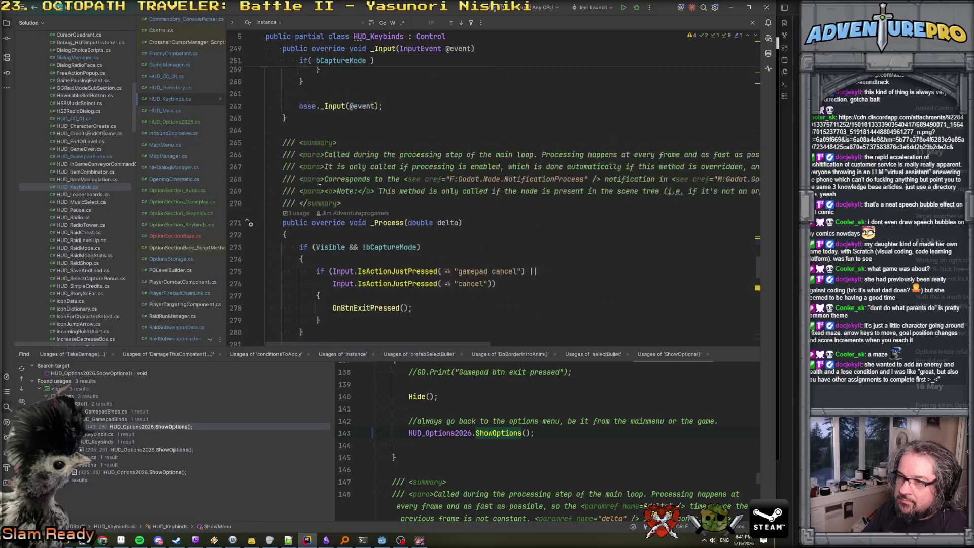
pyautogui.scroll(10, 319, 181)
pyautogui.scroll(-8, 318, 181)
pyautogui.scroll(20, 319, 181)
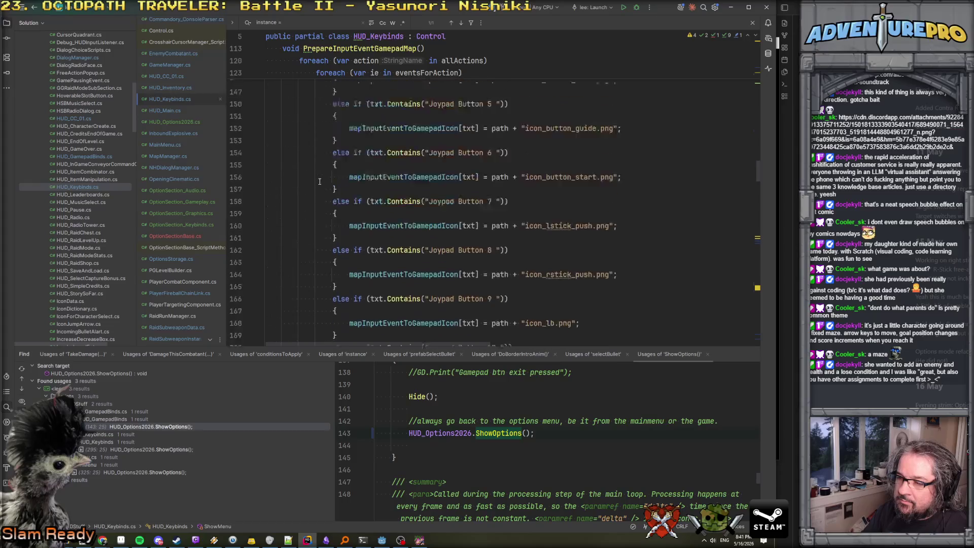
pyautogui.scroll(20, 319, 181)
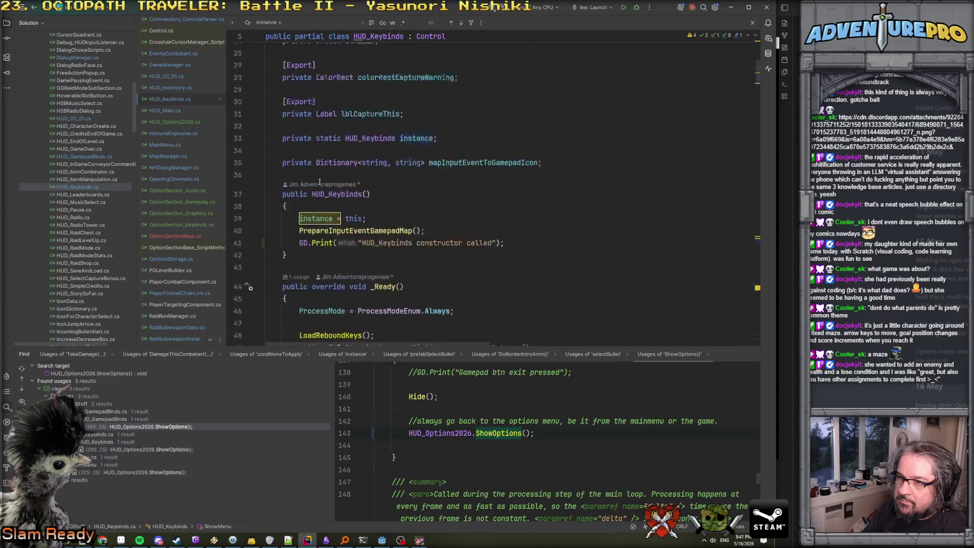
pyautogui.scroll(3, 319, 181)
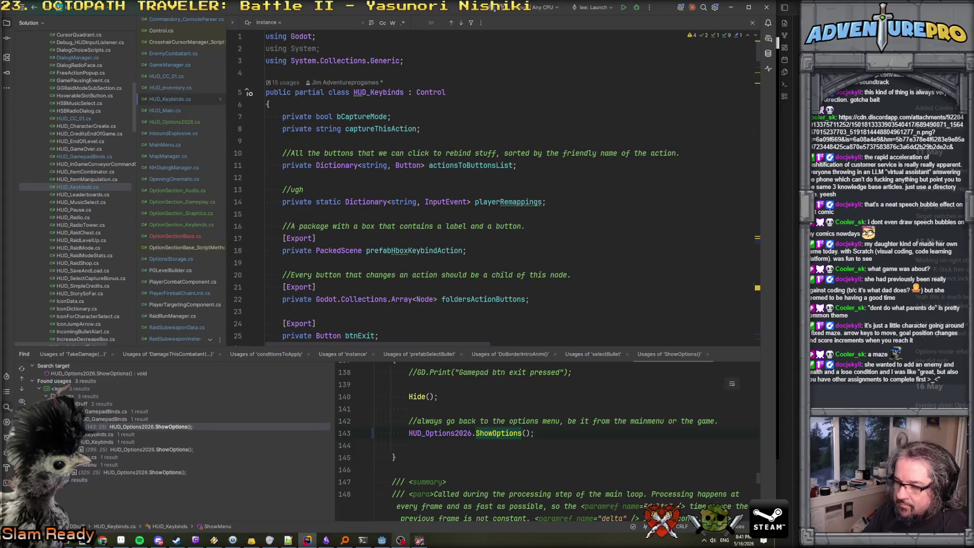
pyautogui.click(383, 541)
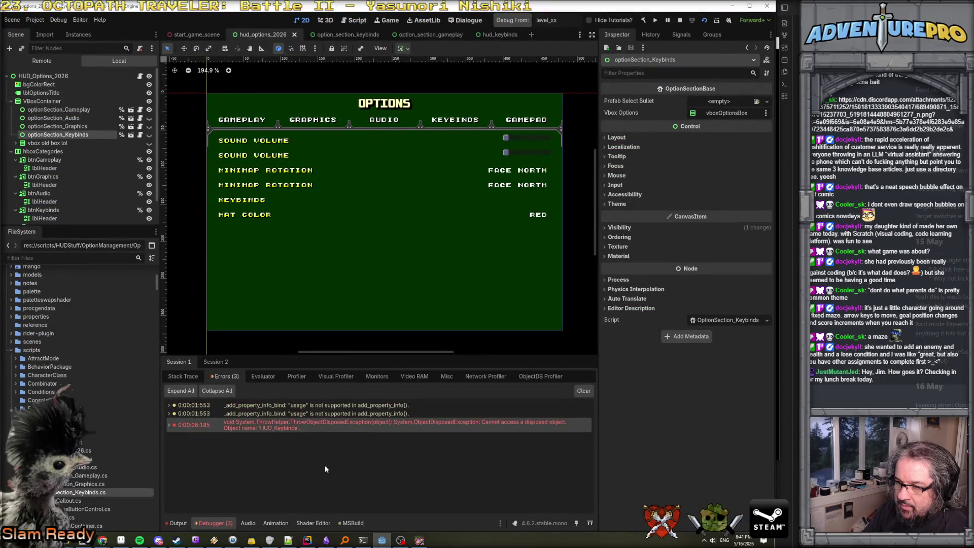
# Expand the ObjectDisposedException stack trace, then find HUD_Keybinds.ShowMenu's instance.Show() call in Rider
pyautogui.click(169, 426)
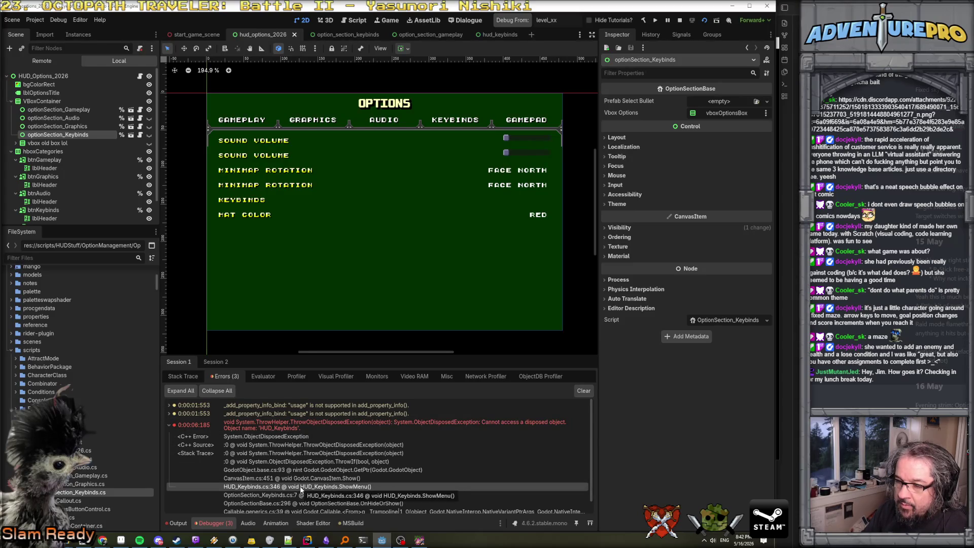
pyautogui.click(307, 539)
pyautogui.click(761, 81)
pyautogui.moveTo(759, 82); pyautogui.dragTo(782, 334)
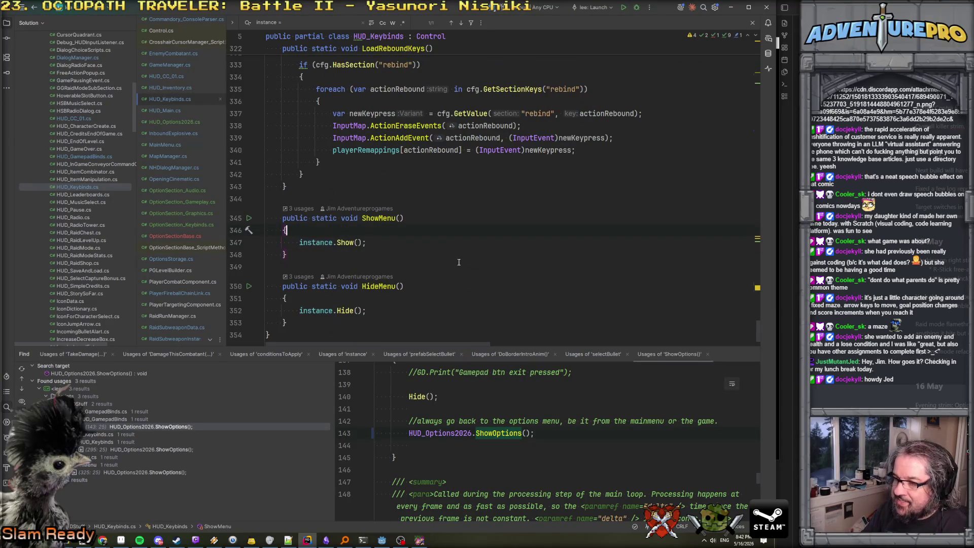
# Add an _ExitTree override after LoadRebindKeys that logs 'HUD_Keybinds is exiting the tree, i am a dispose.'
pyautogui.click(391, 188)
pyautogui.press('Return')
pyautogui.press('Return')
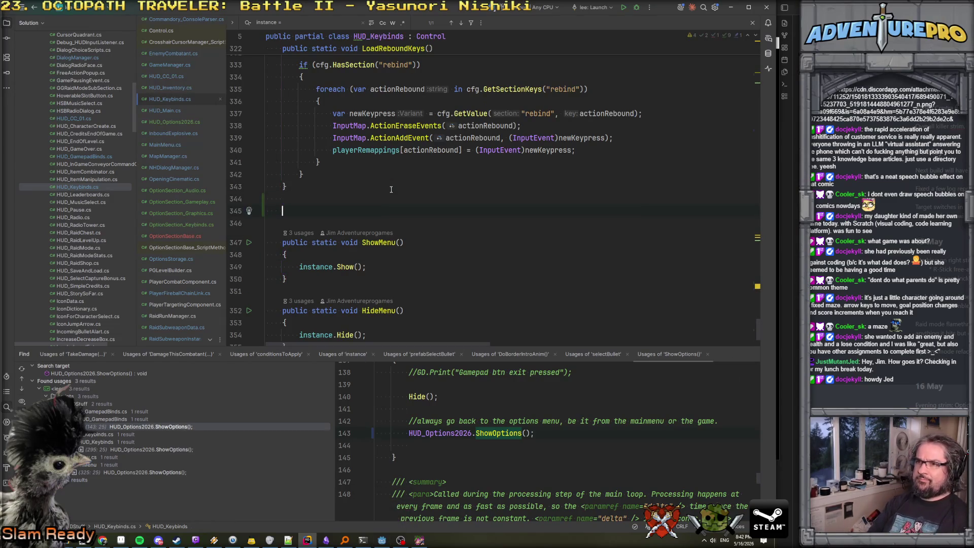
pyautogui.write('i')
pyautogui.press('BackSpace')
pyautogui.write('e')
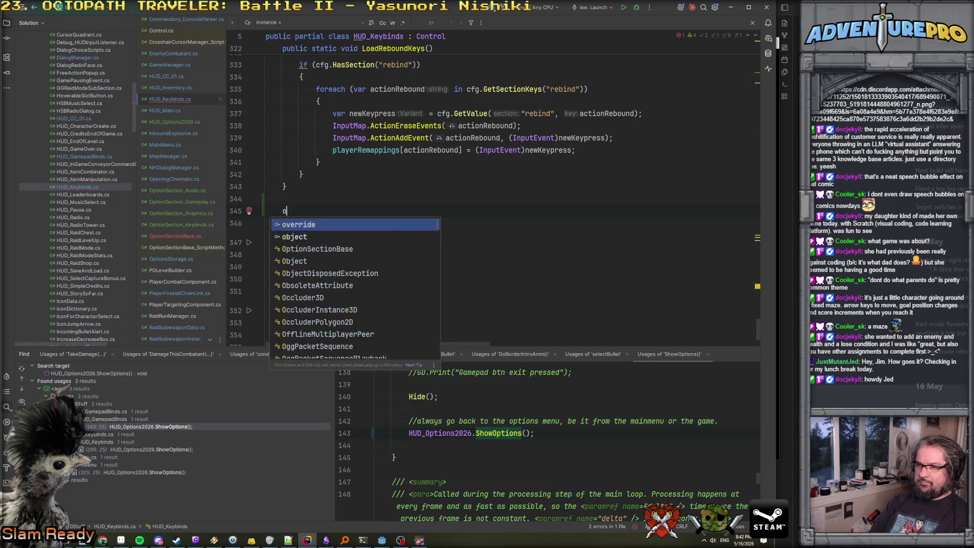
pyautogui.write('xitt')
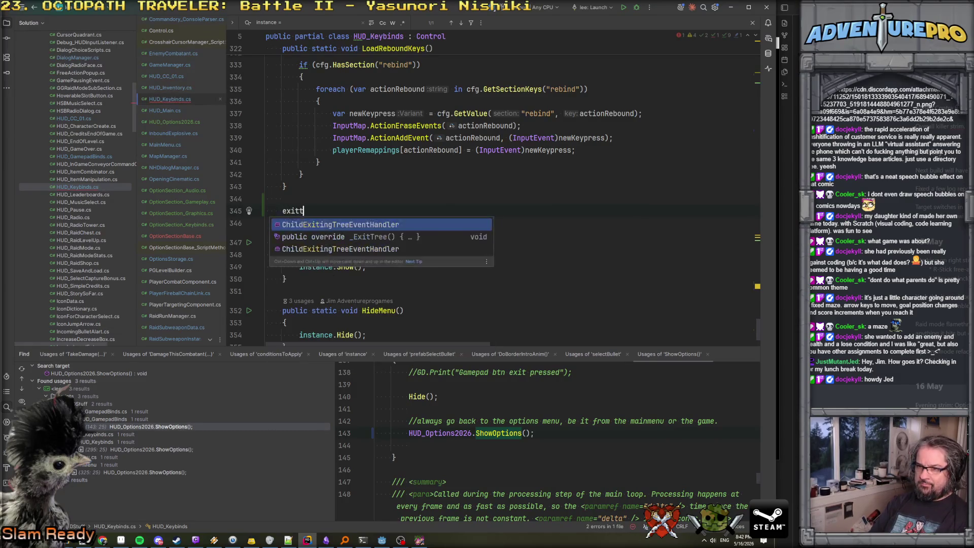
pyautogui.press('Down')
pyautogui.press('Return')
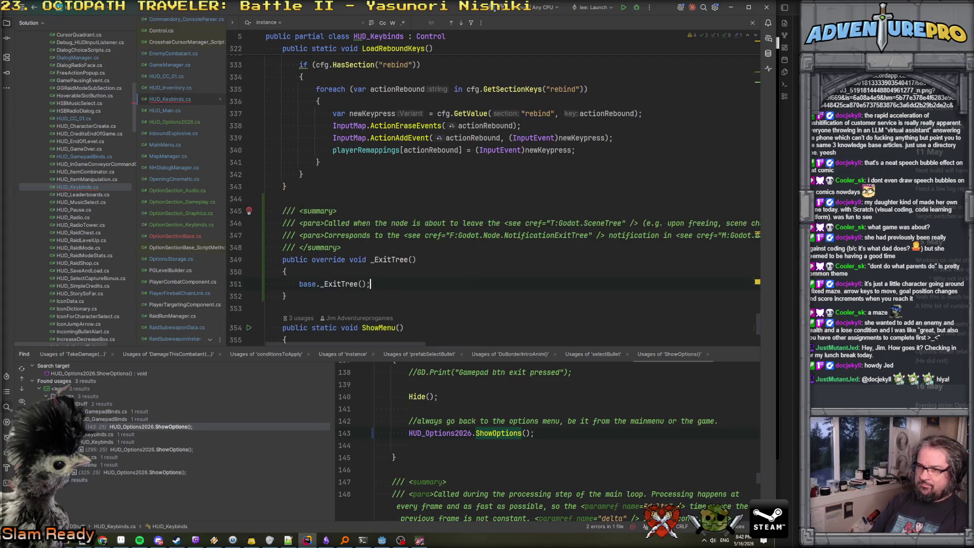
pyautogui.hotkey('ctrl', 'alt', 'Return')
pyautogui.write('GD.')
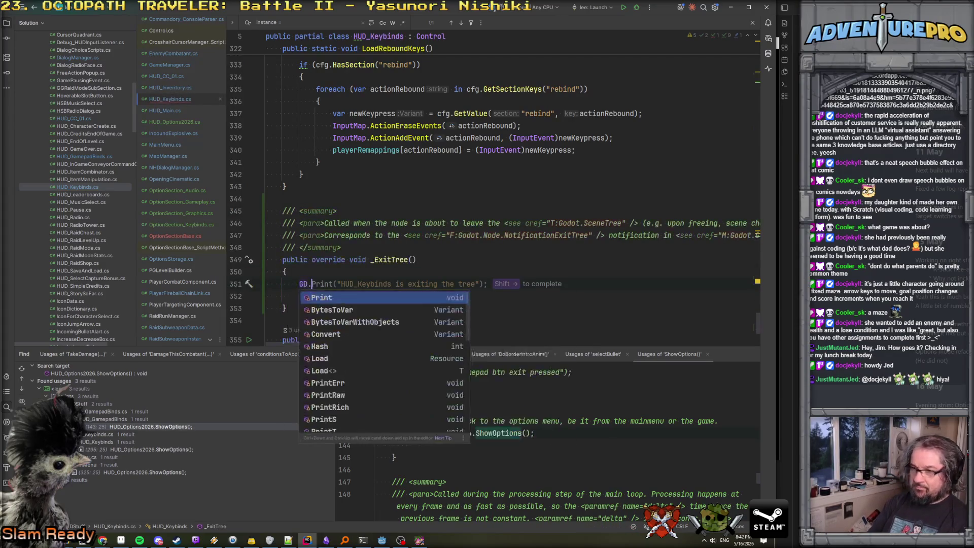
pyautogui.hotkey('shift', 'Right')
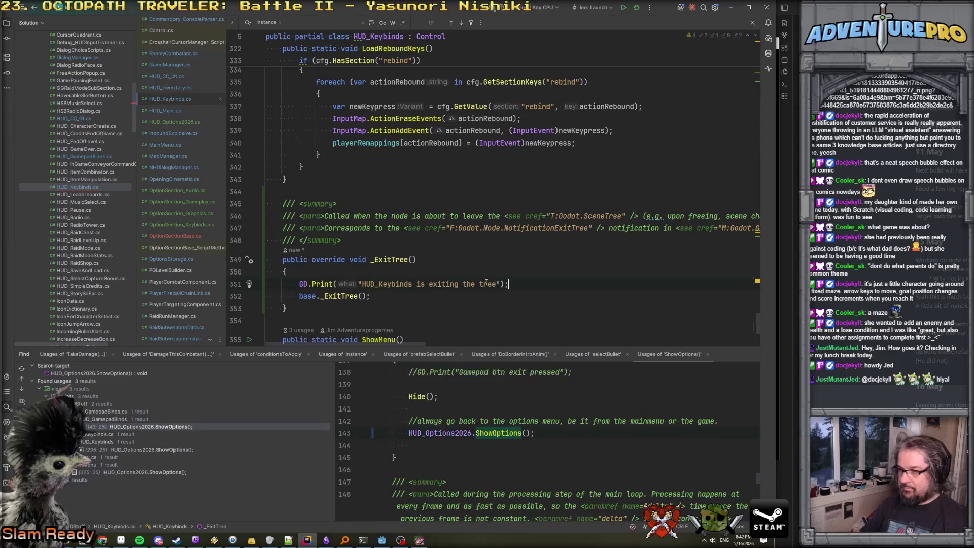
pyautogui.click(497, 284)
pyautogui.write(',m')
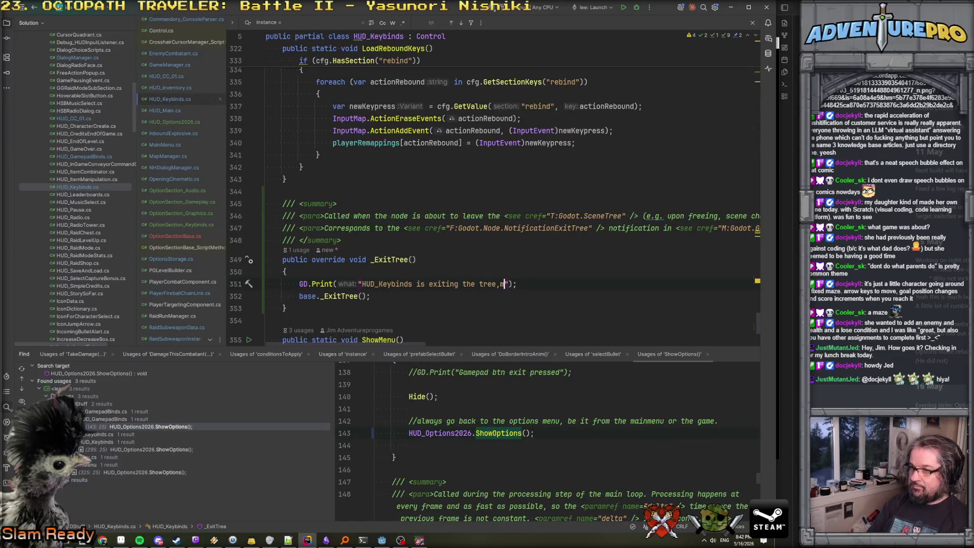
pyautogui.write('am a dispose.')
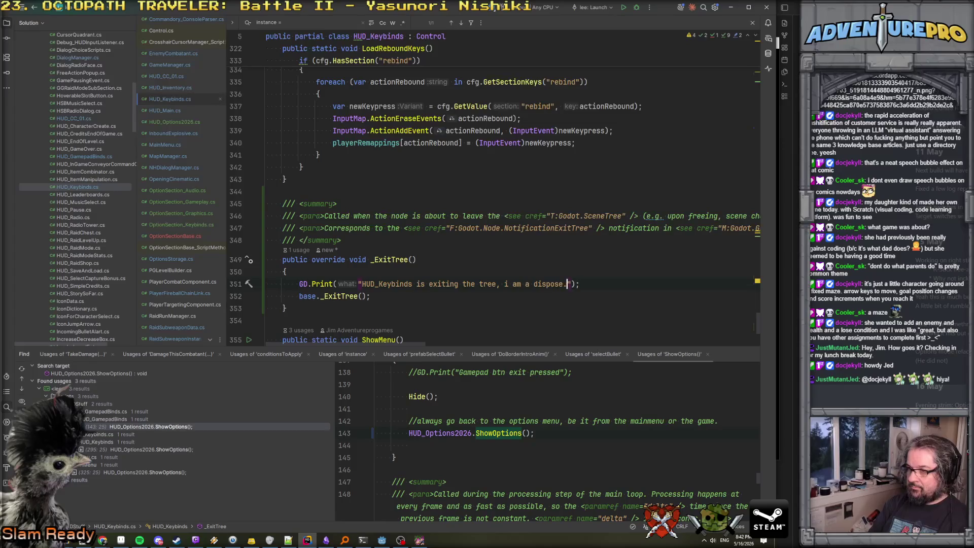
# Change the exit message's print call to GD.PushWarning
pyautogui.click(647, 276)
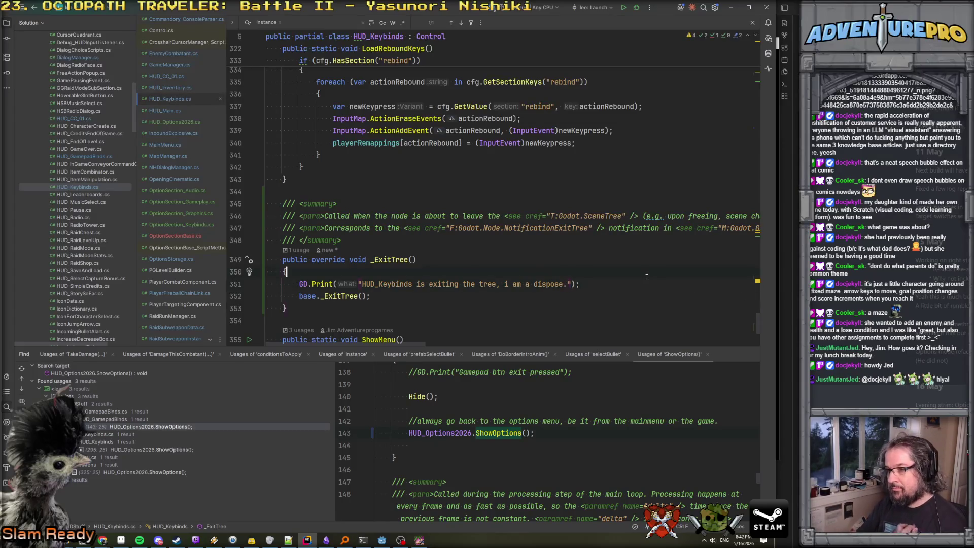
pyautogui.click(602, 282)
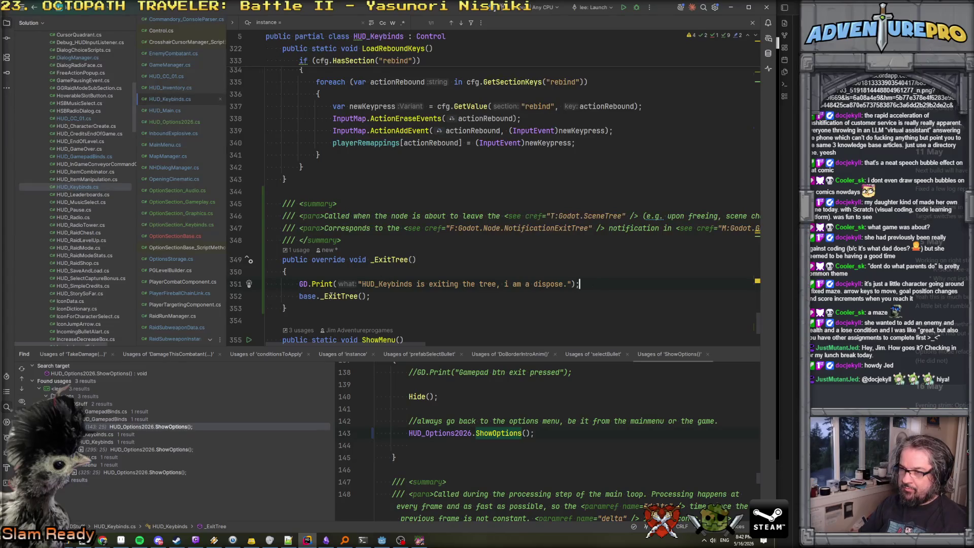
pyautogui.press('BackSpace')
pyautogui.press('BackSpace')
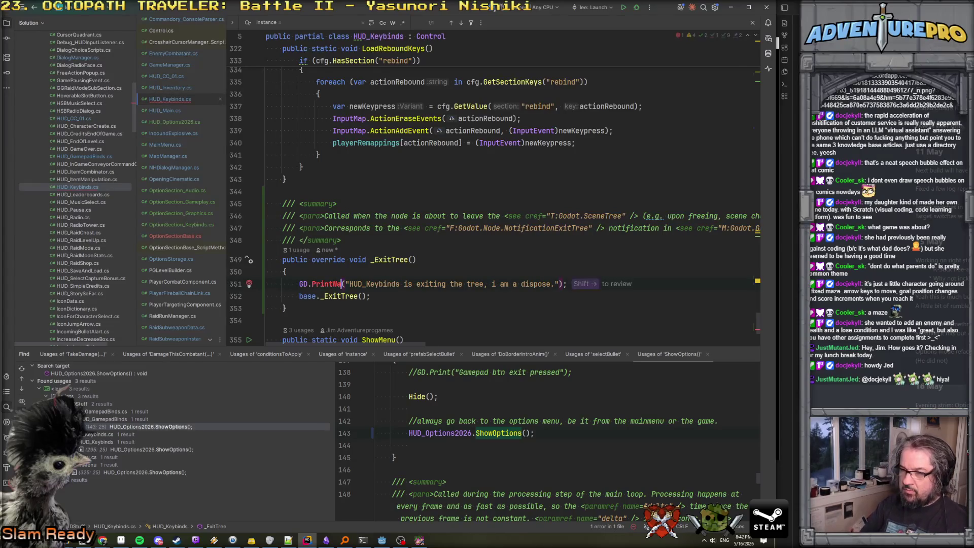
pyautogui.press('BackSpace')
pyautogui.press('BackSpace')
pyautogui.write('ush')
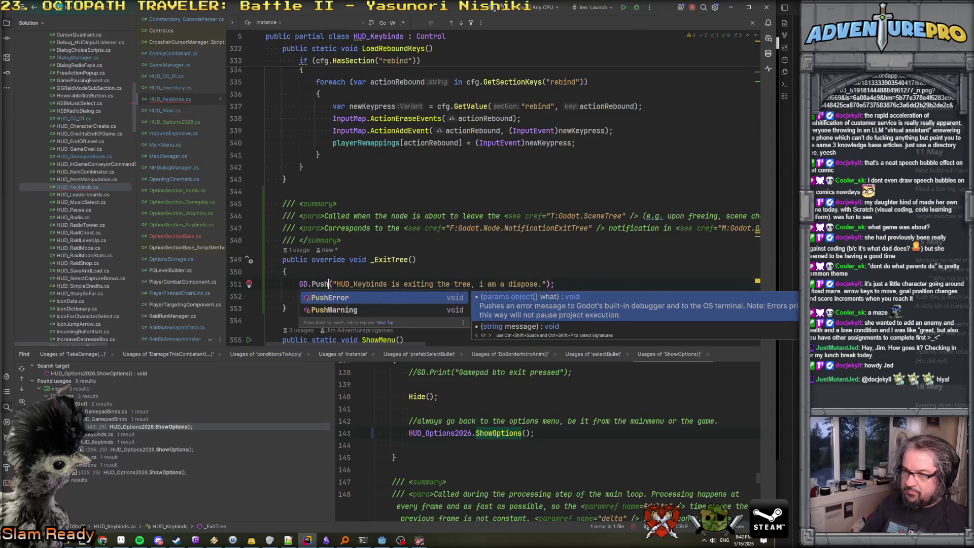
pyautogui.press('Down')
pyautogui.press('Return')
pyautogui.press('End')
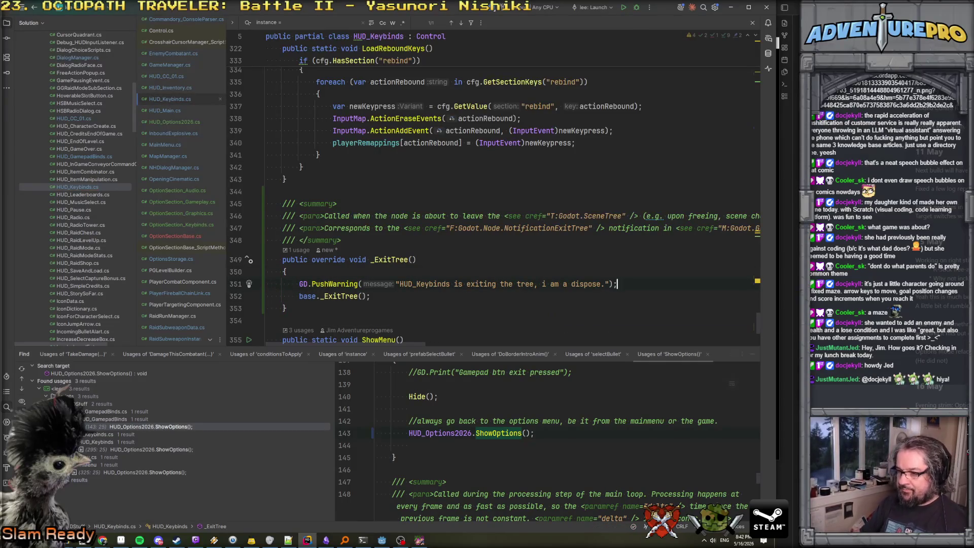
pyautogui.click(382, 541)
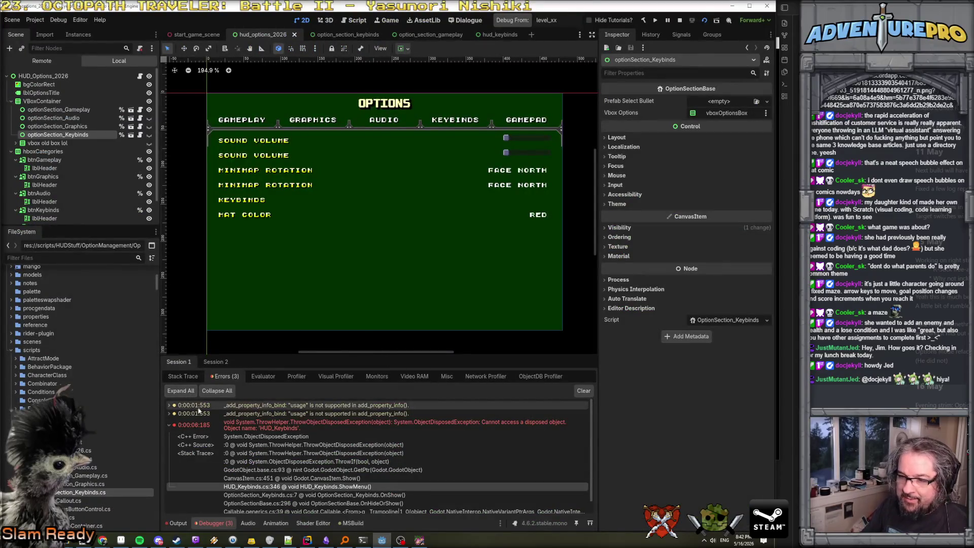
# Clear errors, stop the game, play only hud_options_2026, and expand the _ExitTree warning's trace
pyautogui.click(581, 391)
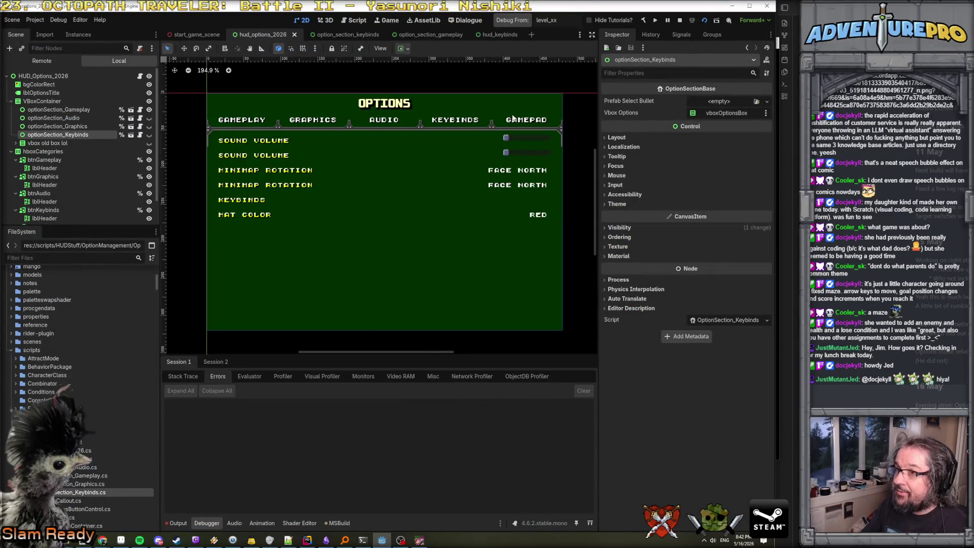
pyautogui.click(680, 22)
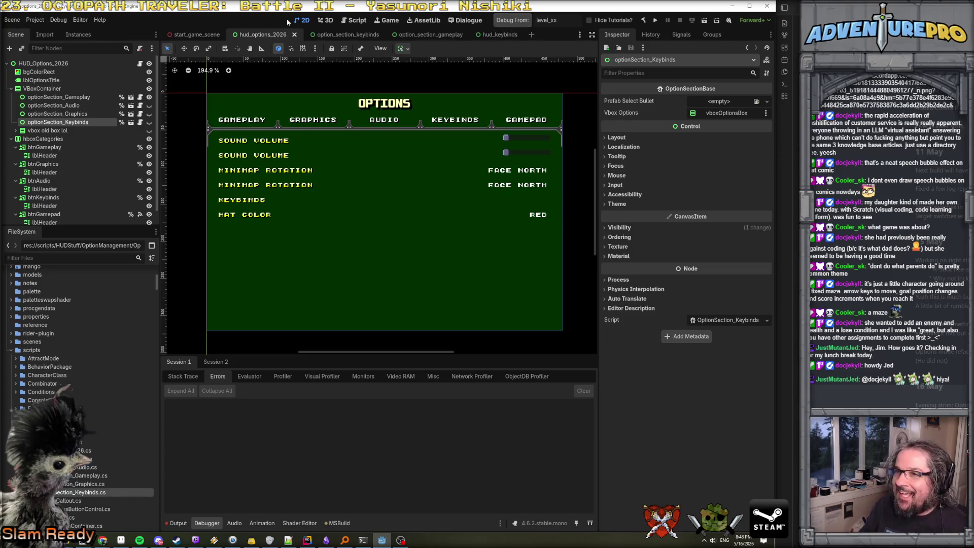
pyautogui.rightClick(267, 34)
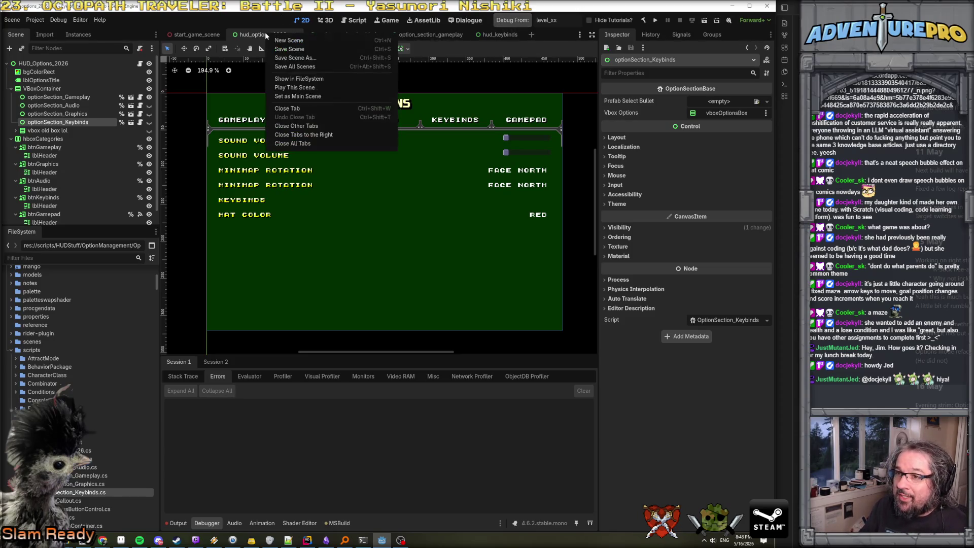
pyautogui.click(318, 87)
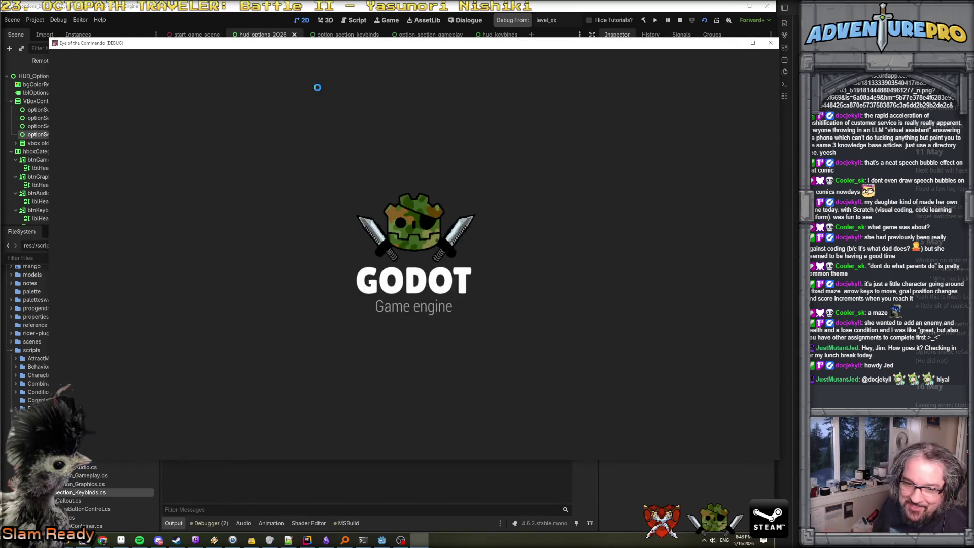
pyautogui.click(209, 523)
pyautogui.click(170, 422)
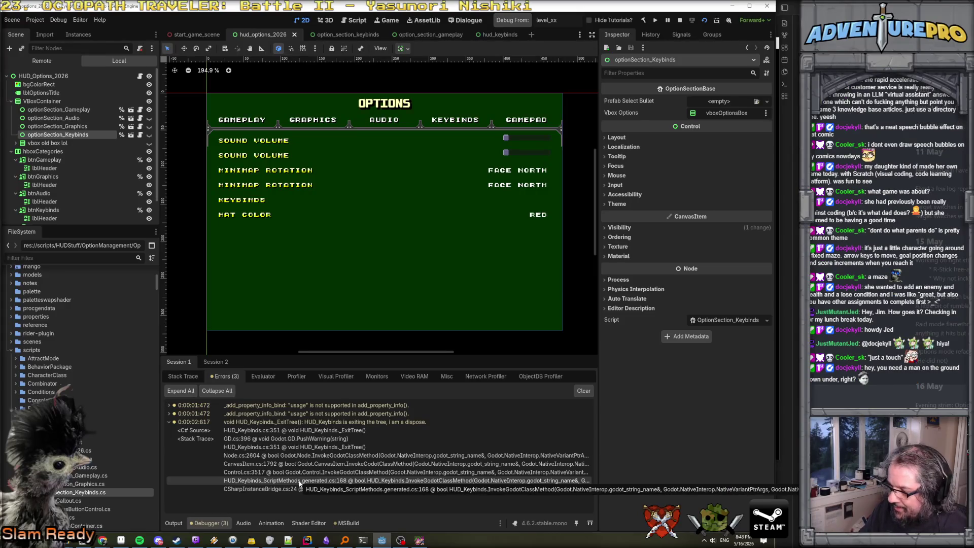
# Dismiss the alerts from the ScriptMethods and Control.cs frames, then drag the Inspector splitter right
pyautogui.doubleClick(299, 480)
pyautogui.click(640, 283)
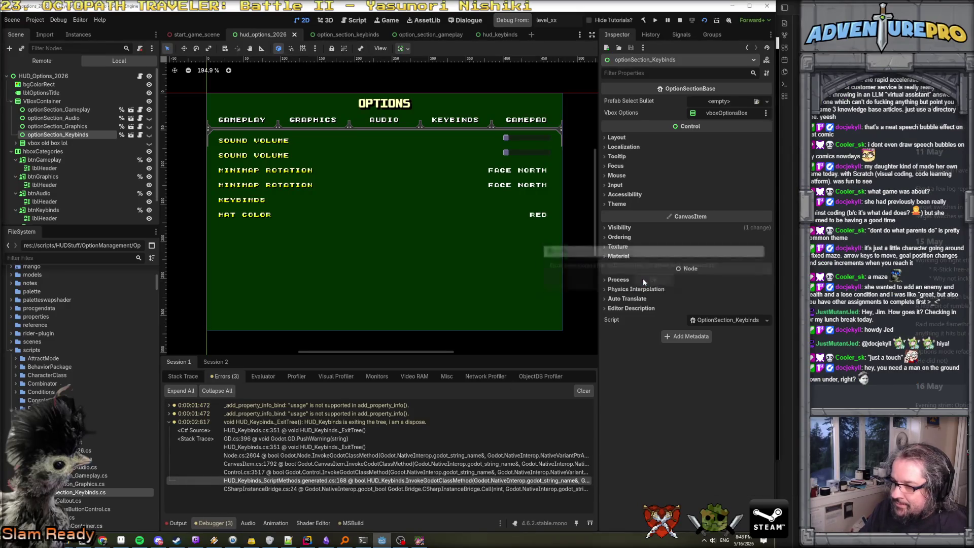
pyautogui.doubleClick(304, 472)
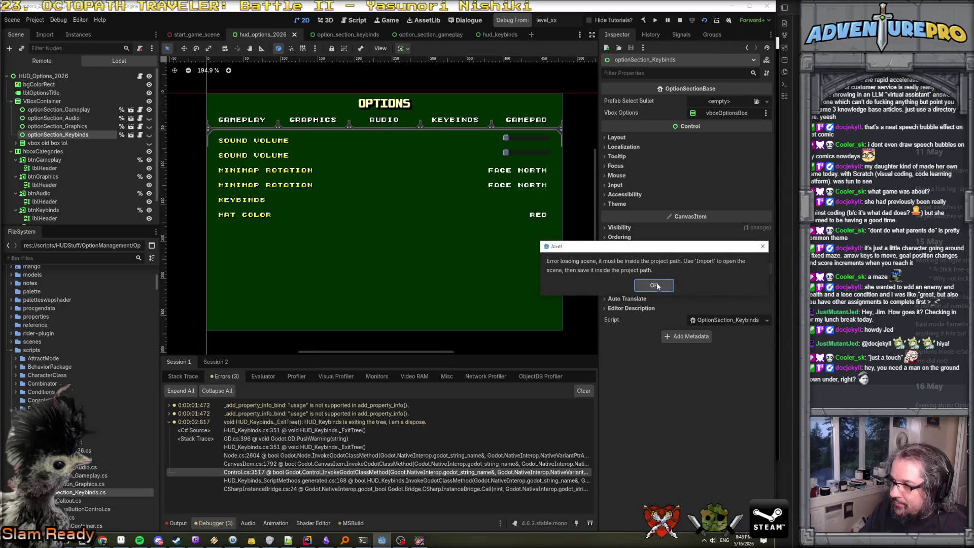
pyautogui.press('Return')
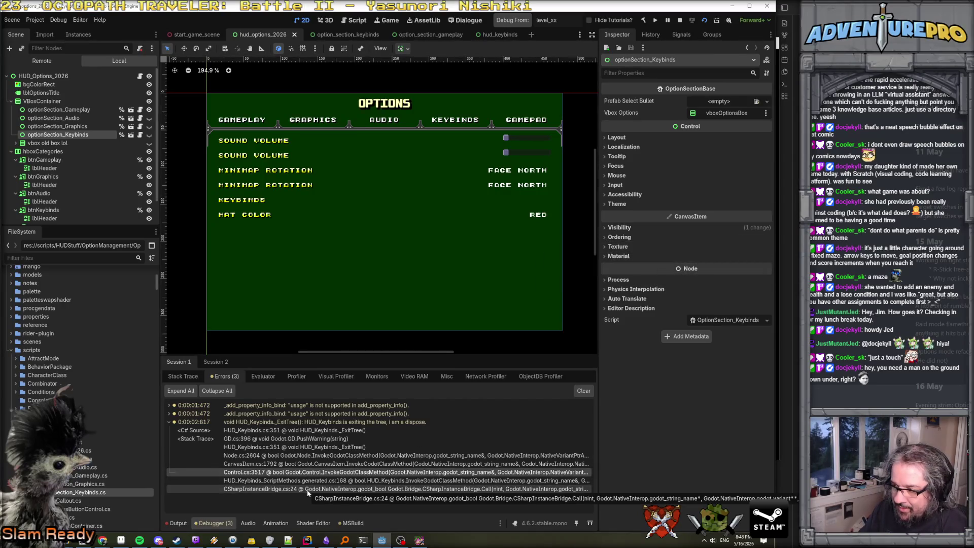
pyautogui.moveTo(599, 435)
pyautogui.mouseDown()
pyautogui.moveTo(749, 445)
pyautogui.moveTo(682, 439)
pyautogui.mouseUp()
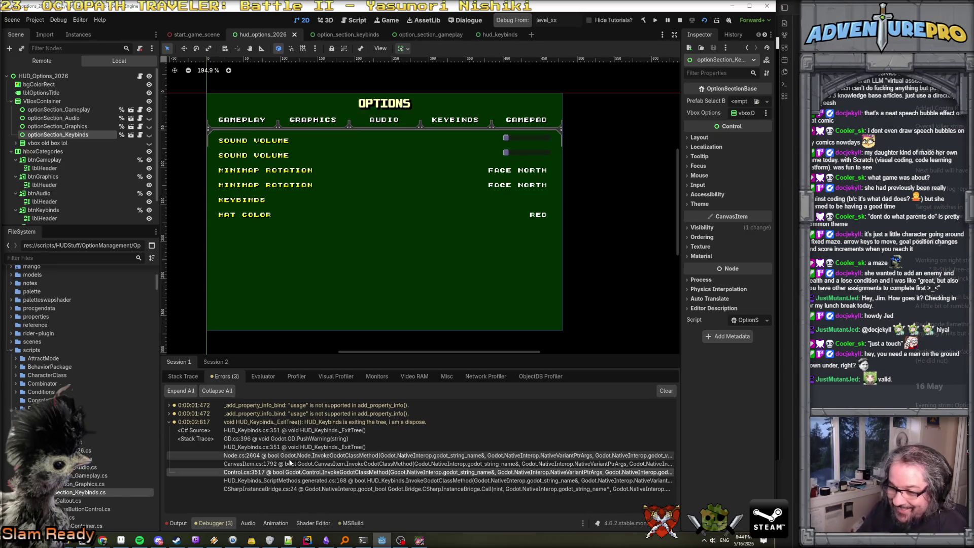
pyautogui.click(176, 523)
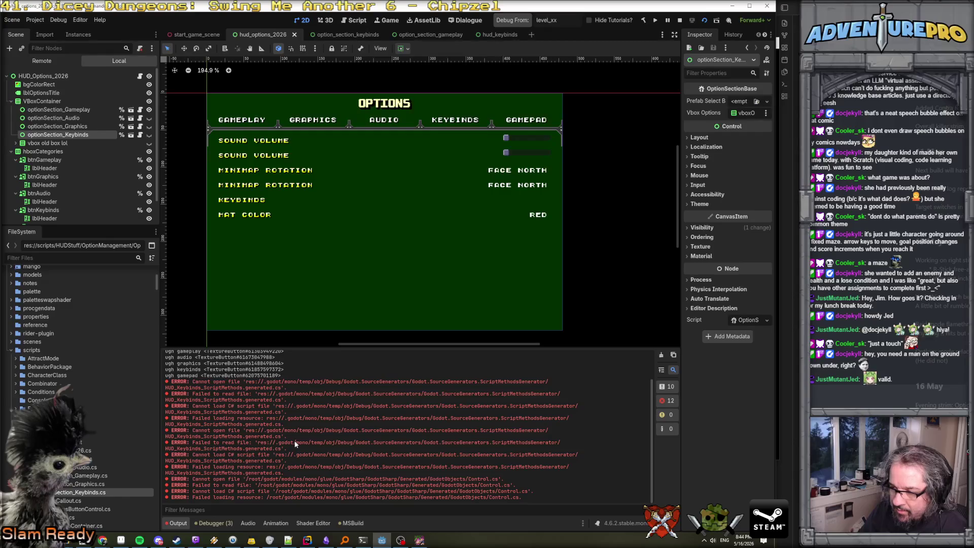
pyautogui.scroll(2, 295, 440)
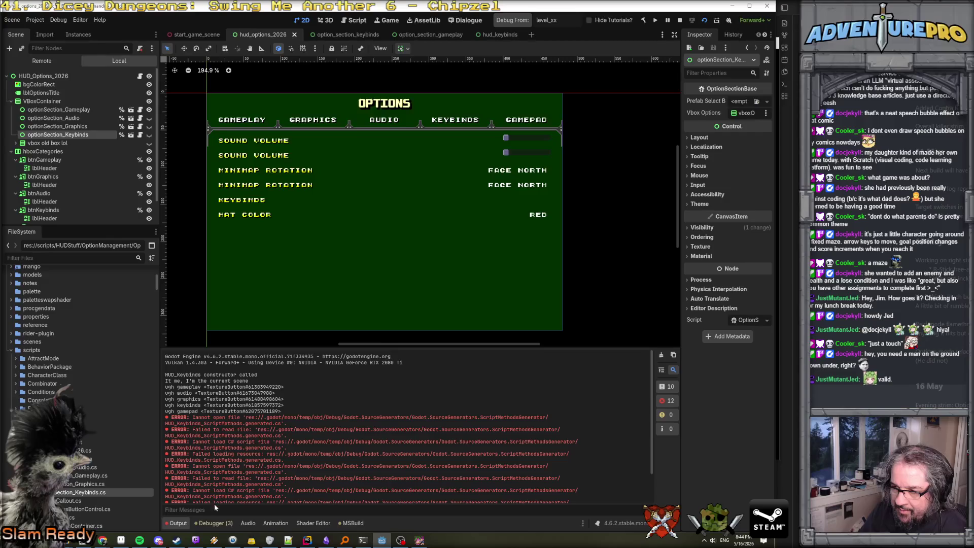
pyautogui.click(203, 523)
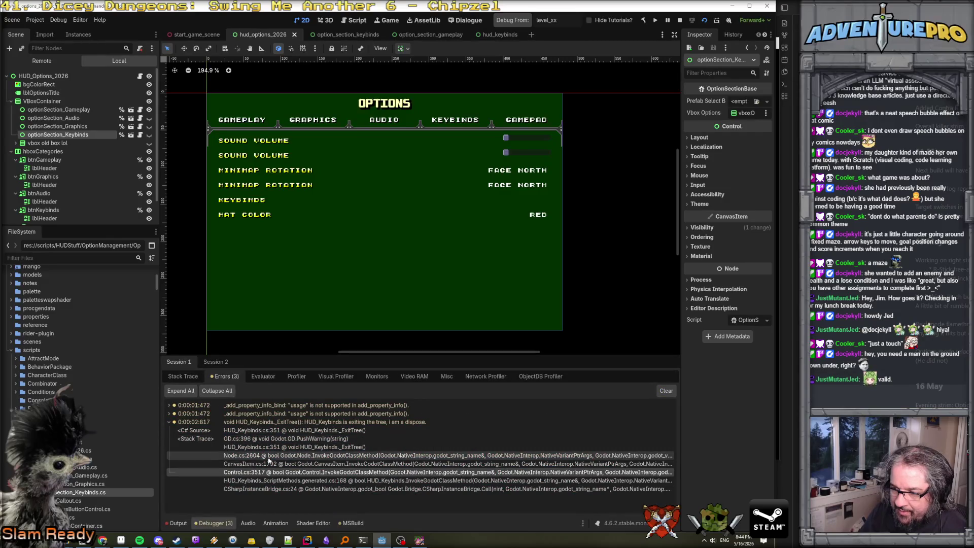
pyautogui.doubleClick(239, 482)
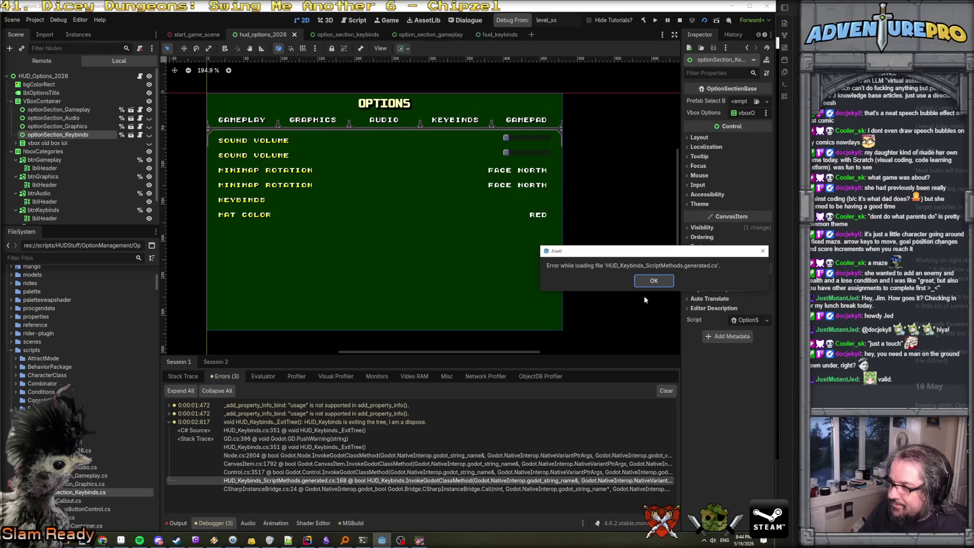
pyautogui.click(646, 281)
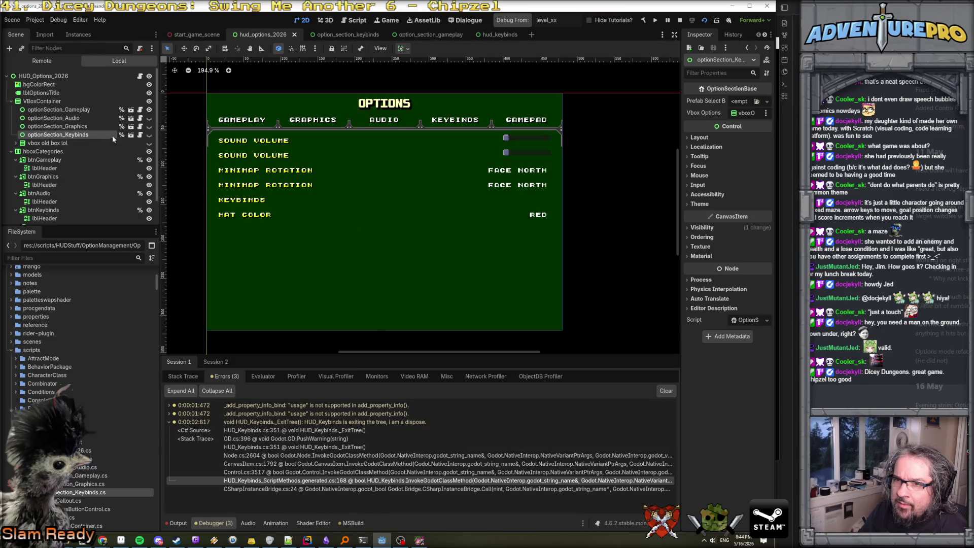
# Toggle optionSection_Keybinds' visibility repeatedly while the game is running
pyautogui.click(149, 135)
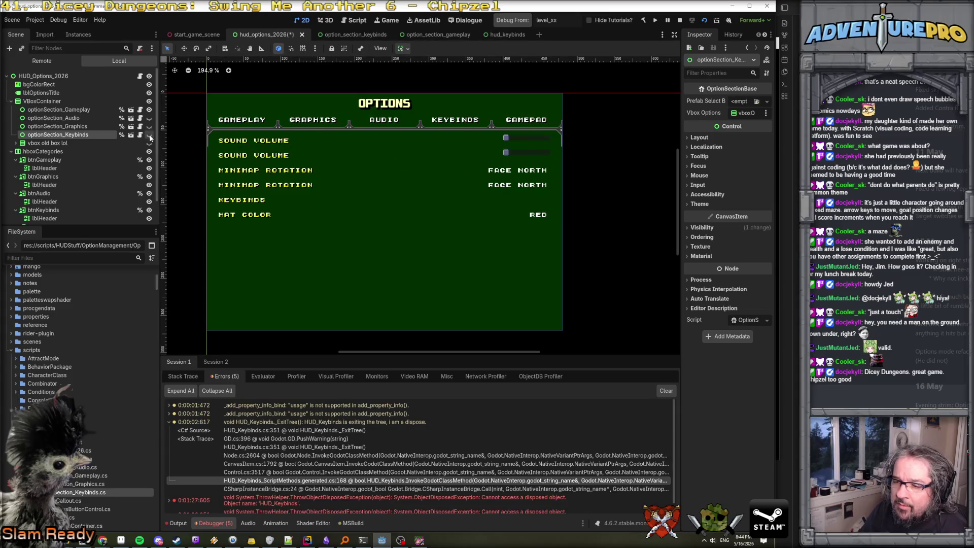
pyautogui.click(149, 135)
pyautogui.click(149, 135)
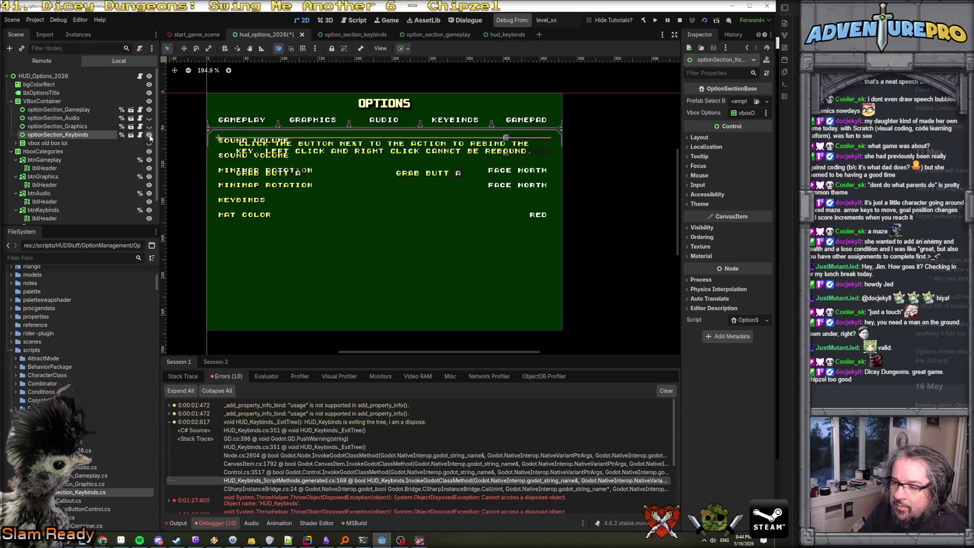
pyautogui.click(149, 135)
pyautogui.click(149, 135)
pyautogui.click(149, 135)
pyautogui.click(149, 135)
pyautogui.click(149, 135)
pyautogui.click(149, 134)
pyautogui.click(149, 135)
pyautogui.click(149, 135)
pyautogui.click(149, 135)
pyautogui.click(149, 135)
pyautogui.click(149, 135)
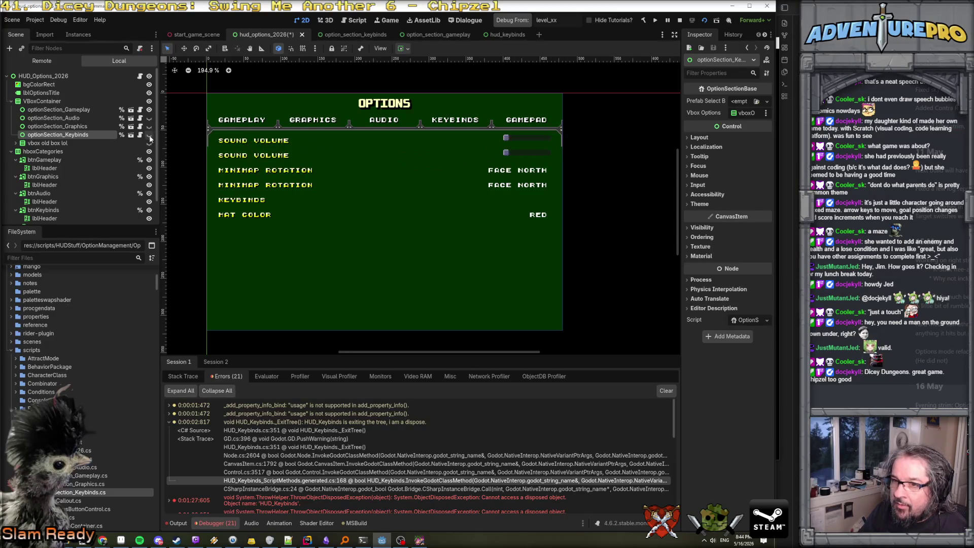
pyautogui.scroll(-8, 293, 452)
pyautogui.scroll(-3, 292, 452)
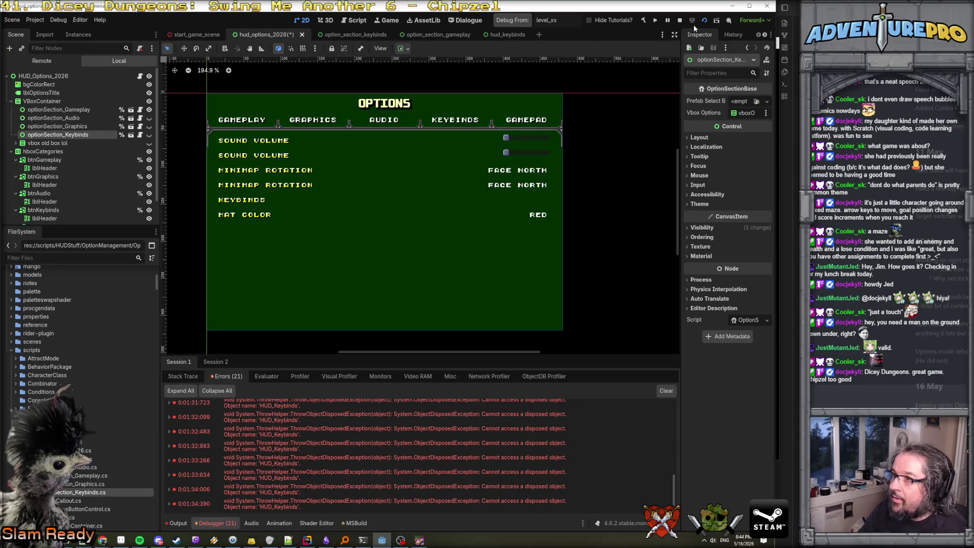
# Stop the game, clear the Errors list, and save hud_options_2026 with optionSection_Keybinds hidden
pyautogui.click(680, 20)
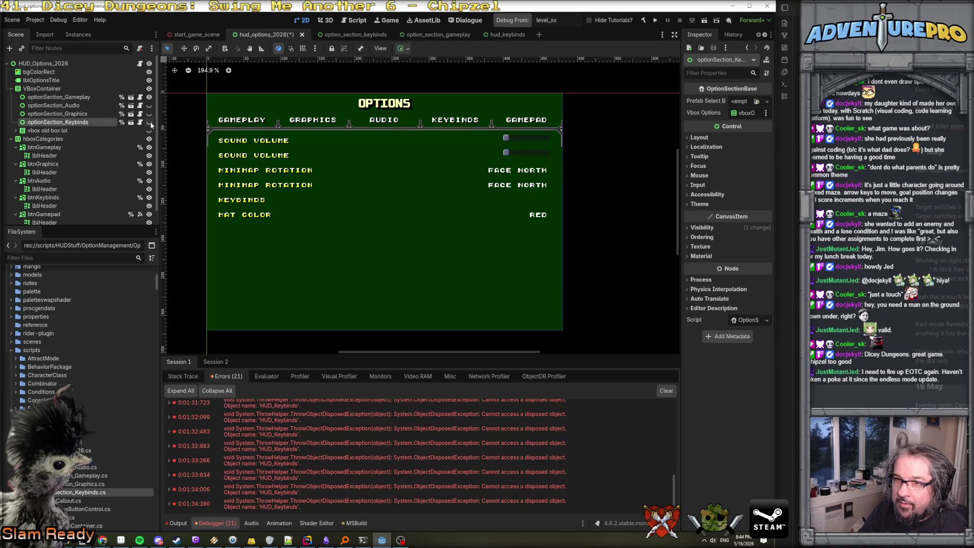
pyautogui.click(666, 391)
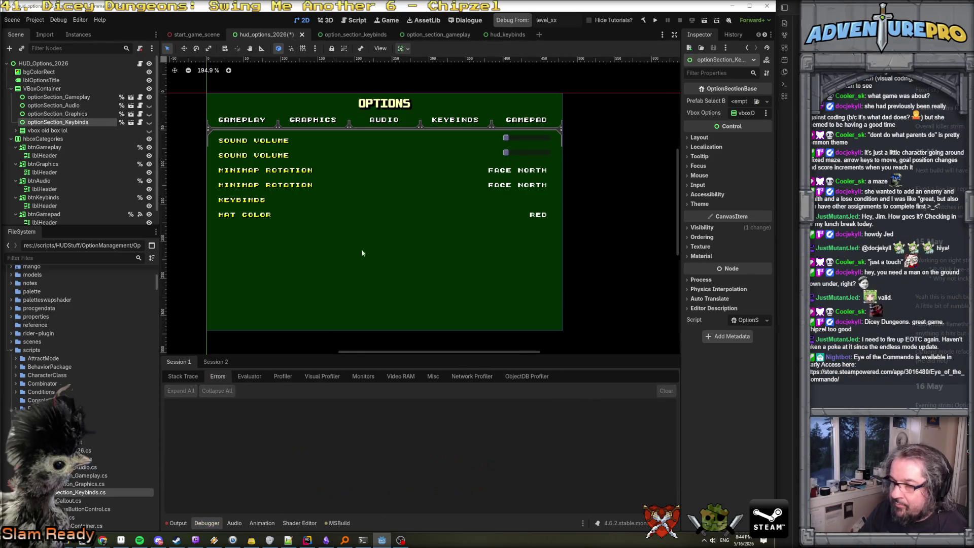
pyautogui.click(149, 122)
pyautogui.click(149, 122)
pyautogui.click(149, 122)
pyautogui.click(149, 122)
pyautogui.click(149, 123)
pyautogui.click(149, 123)
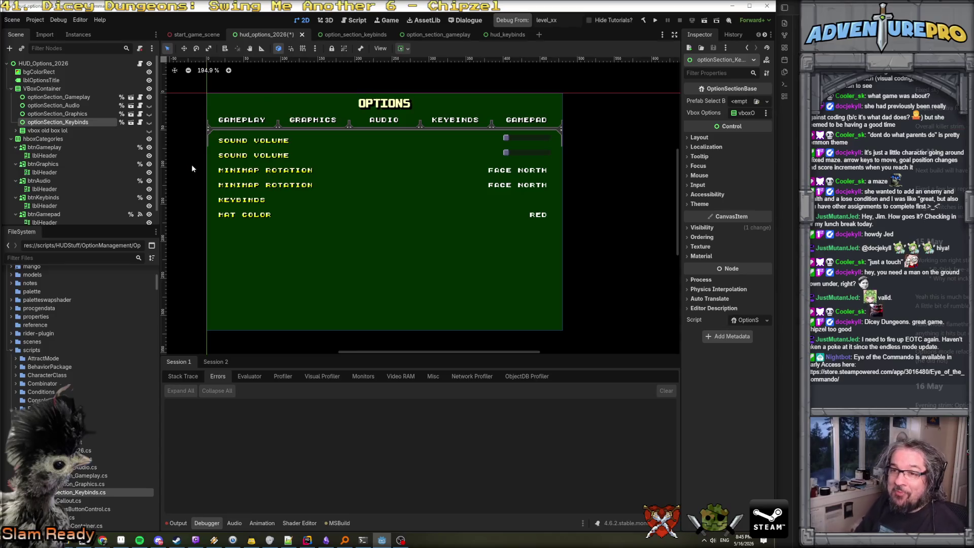
pyautogui.hotkey('ctrl', 's')
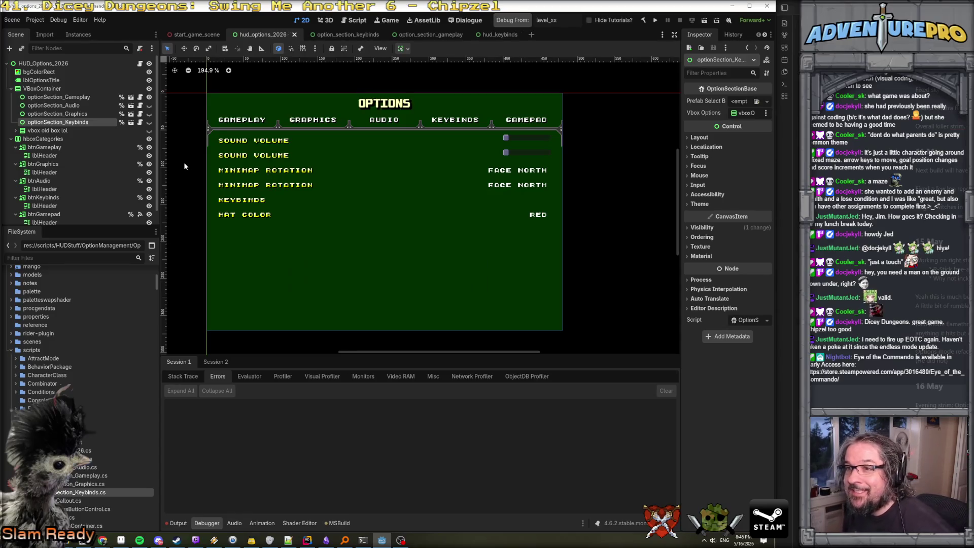
# Inspect the root nodes of the hud_keybinds and option_section_keybinds scenes with a wider Inspector
pyautogui.click(486, 34)
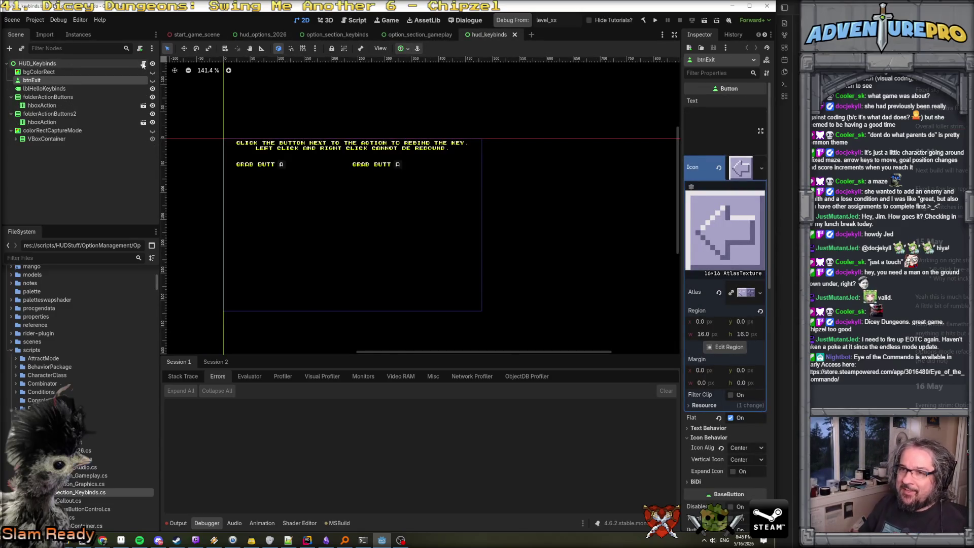
pyautogui.click(105, 65)
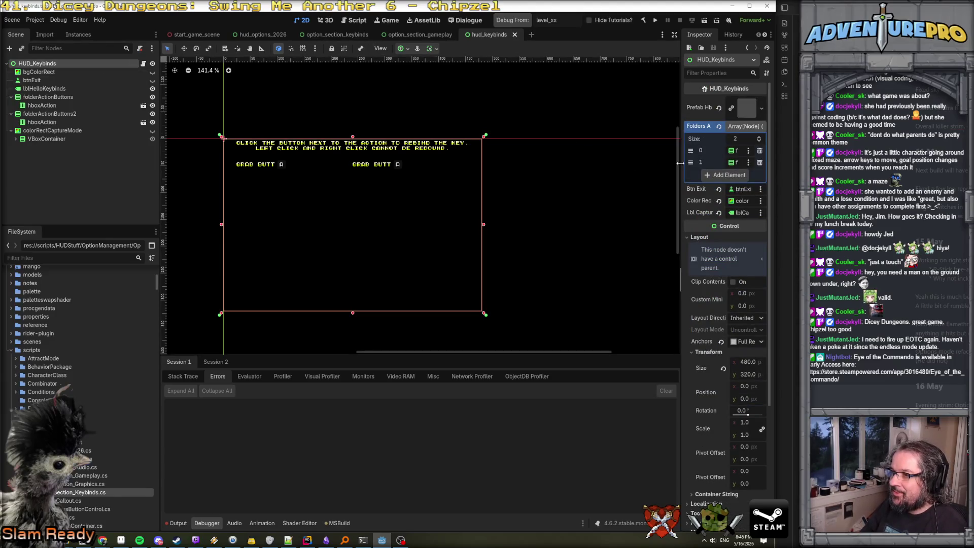
pyautogui.moveTo(680, 163)
pyautogui.mouseDown()
pyautogui.moveTo(553, 160)
pyautogui.moveTo(561, 159)
pyautogui.mouseUp()
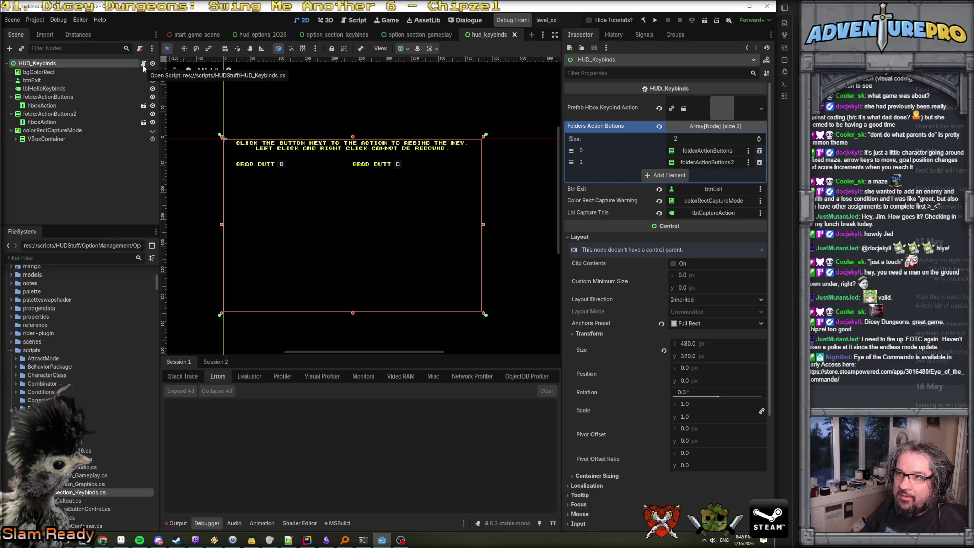
pyautogui.click(337, 35)
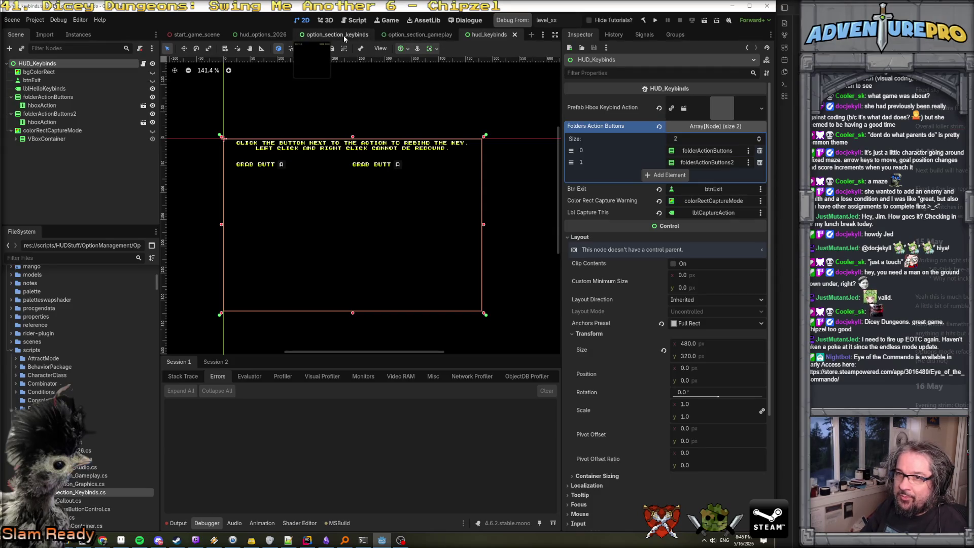
pyautogui.click(66, 80)
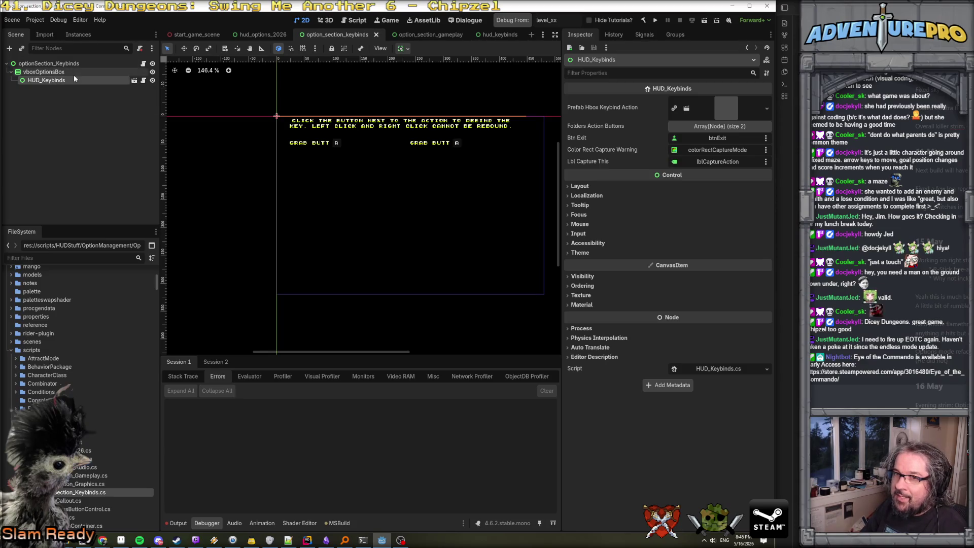
pyautogui.click(60, 64)
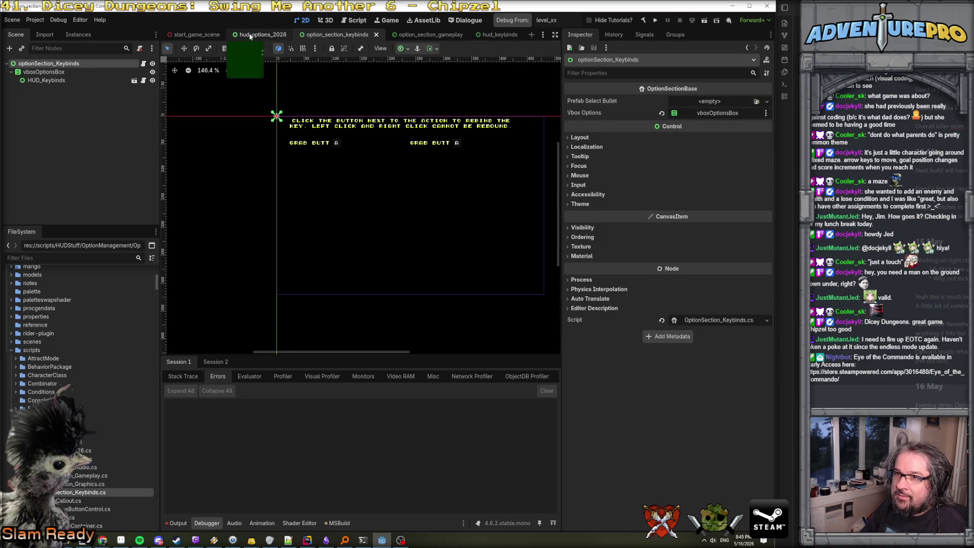
# Return to hud_options_2026 and read the HUD_Keybinds messages and errors in the Output log
pyautogui.click(261, 34)
pyautogui.scroll(-1, 94, 112)
pyautogui.scroll(1, 94, 113)
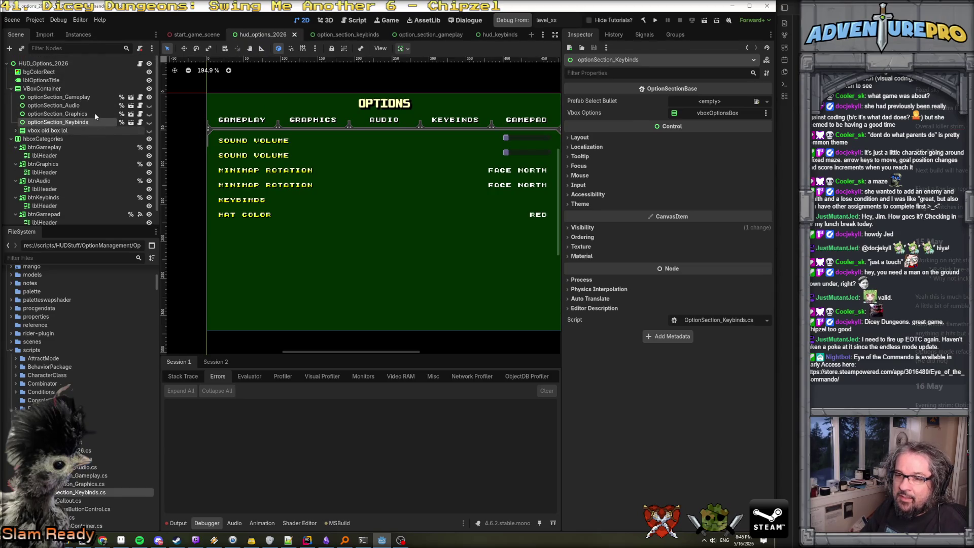
pyautogui.click(177, 523)
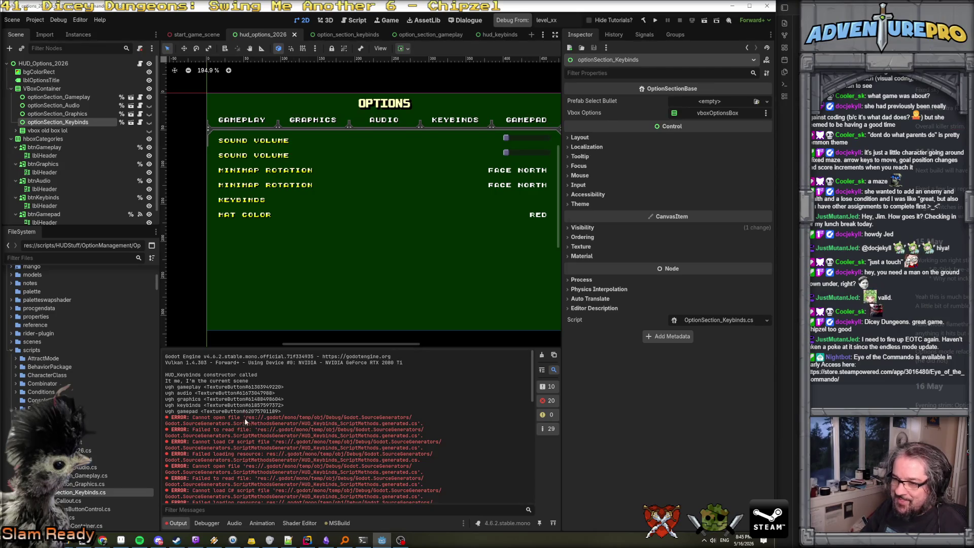
pyautogui.scroll(-15, 245, 454)
pyautogui.scroll(15, 244, 456)
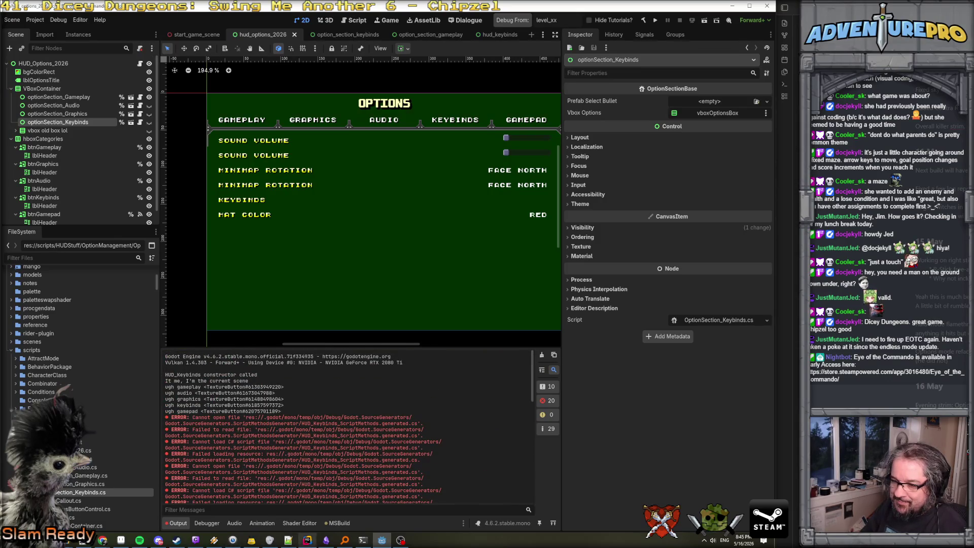
pyautogui.click(307, 540)
pyautogui.press('Down')
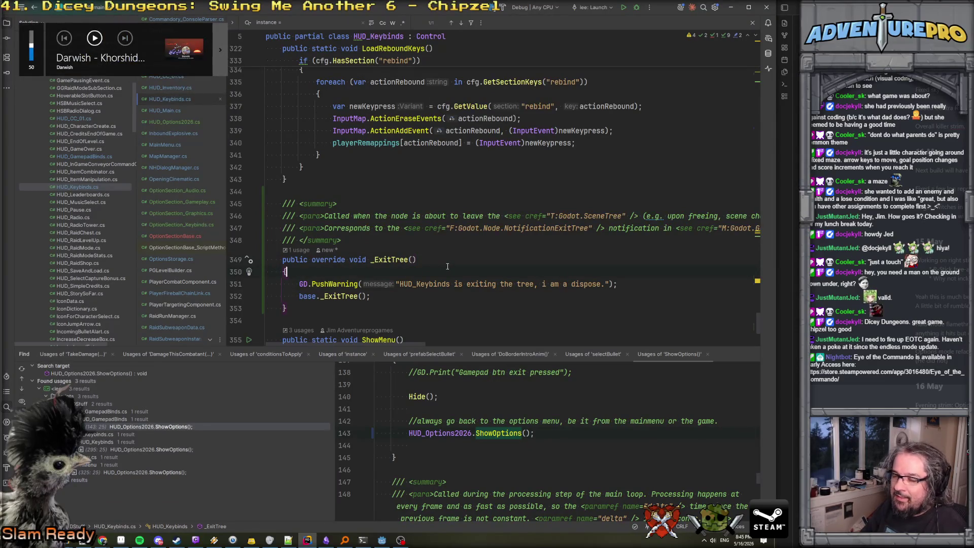
pyautogui.press('Up')
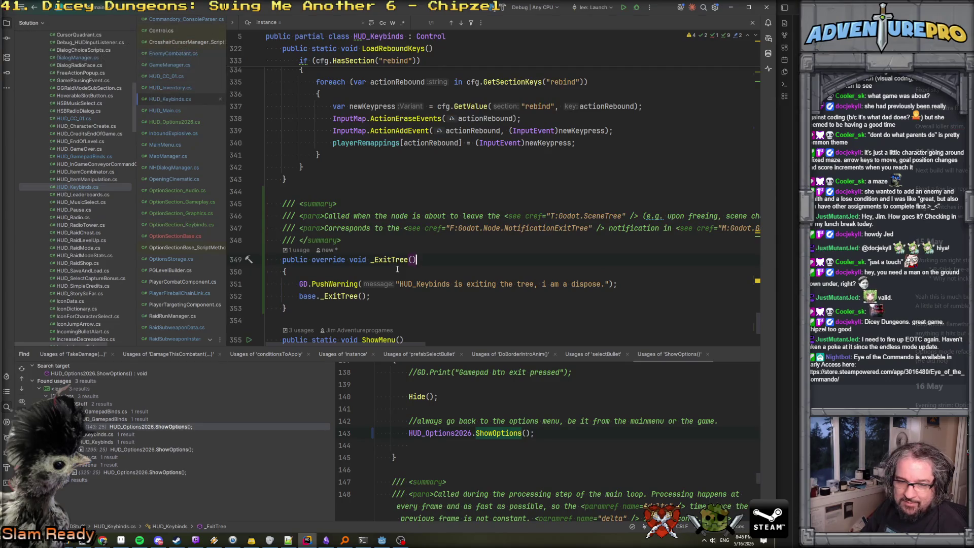
pyautogui.scroll(3, 436, 269)
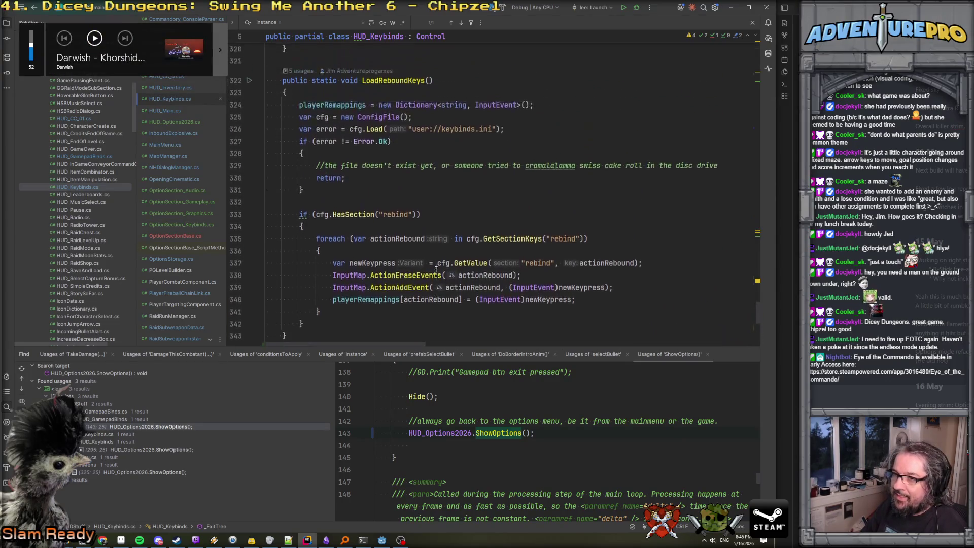
pyautogui.scroll(-5, 436, 269)
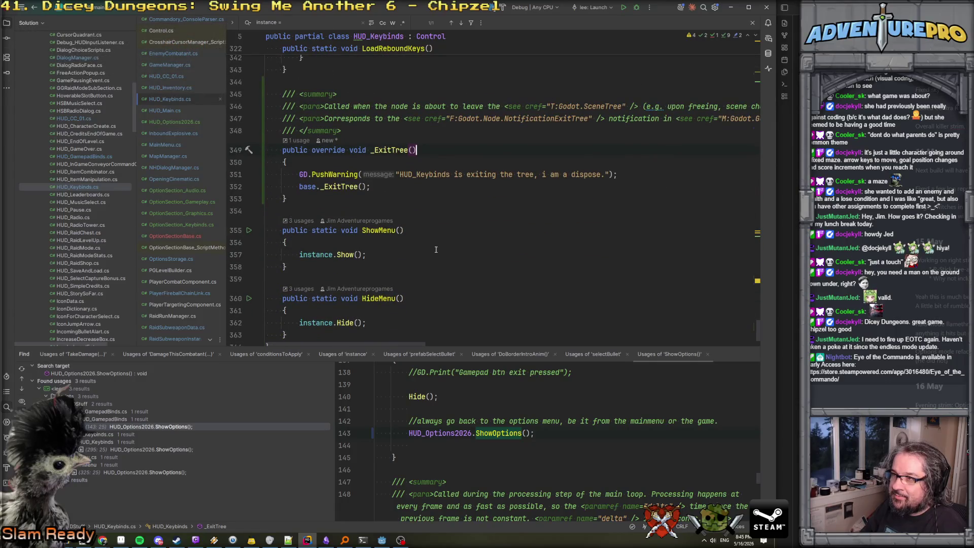
pyautogui.hscroll(10, 435, 251)
pyautogui.hscroll(5, 436, 247)
pyautogui.hscroll(-6, 435, 247)
pyautogui.hscroll(-9, 435, 247)
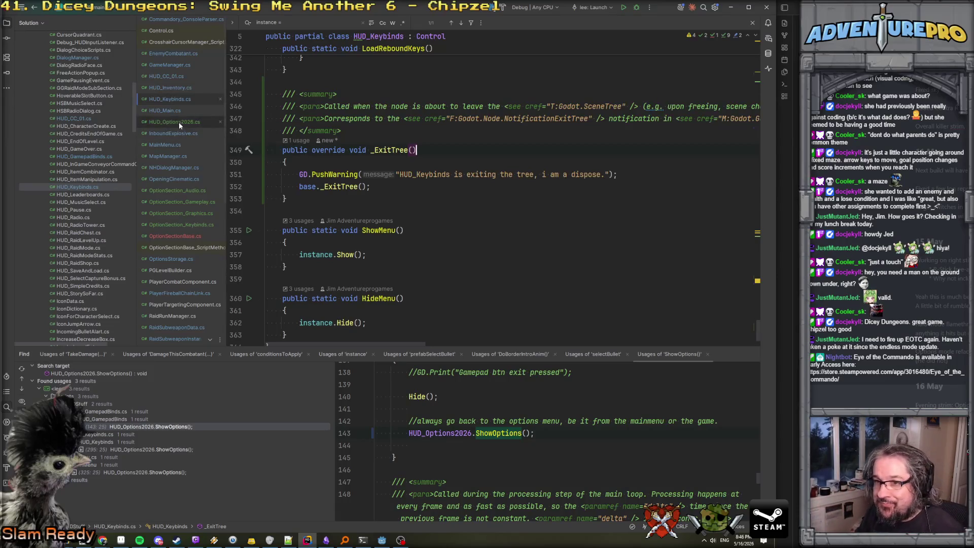
pyautogui.scroll(7, 227, 140)
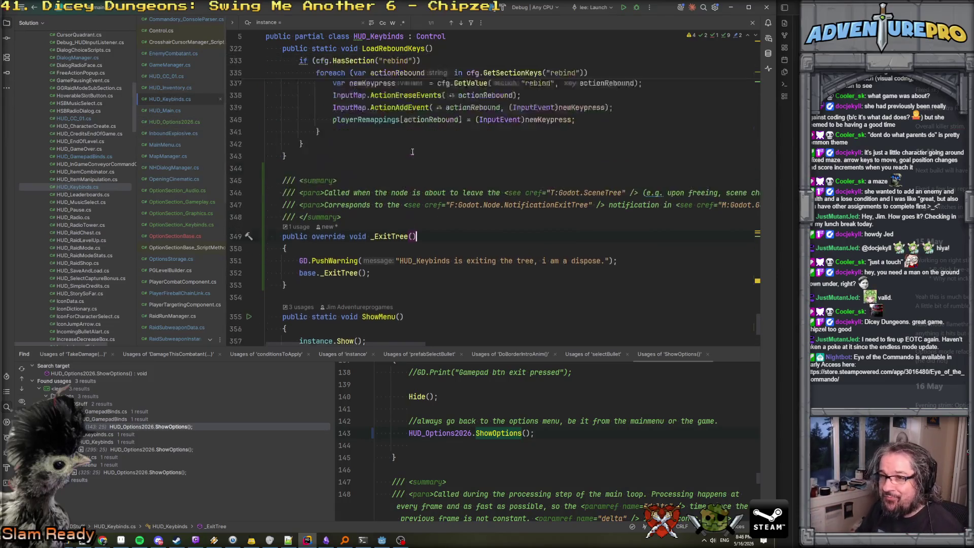
# Review OptionSectionBase.cs's _Ready, where the kiddo.QueueFree loop clears the child rows
pyautogui.click(169, 235)
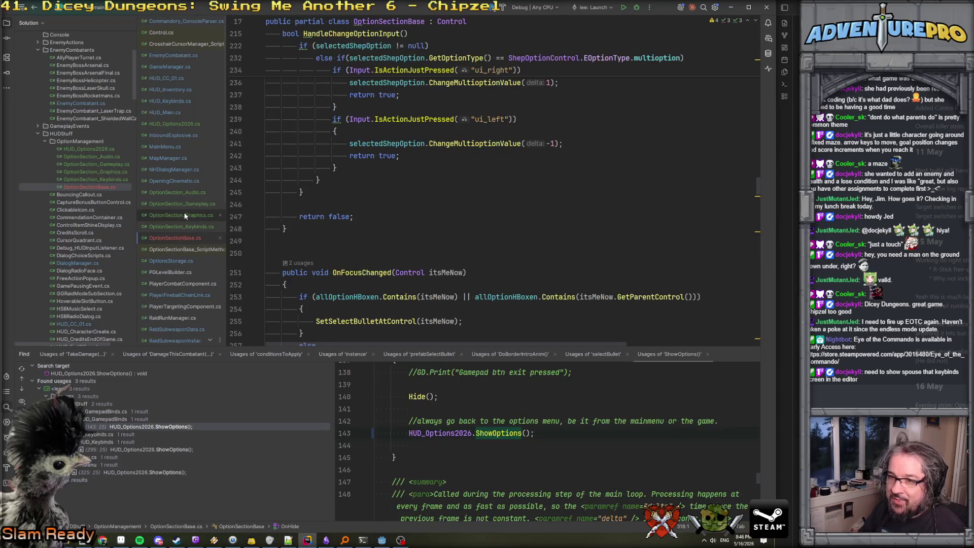
pyautogui.scroll(20, 402, 203)
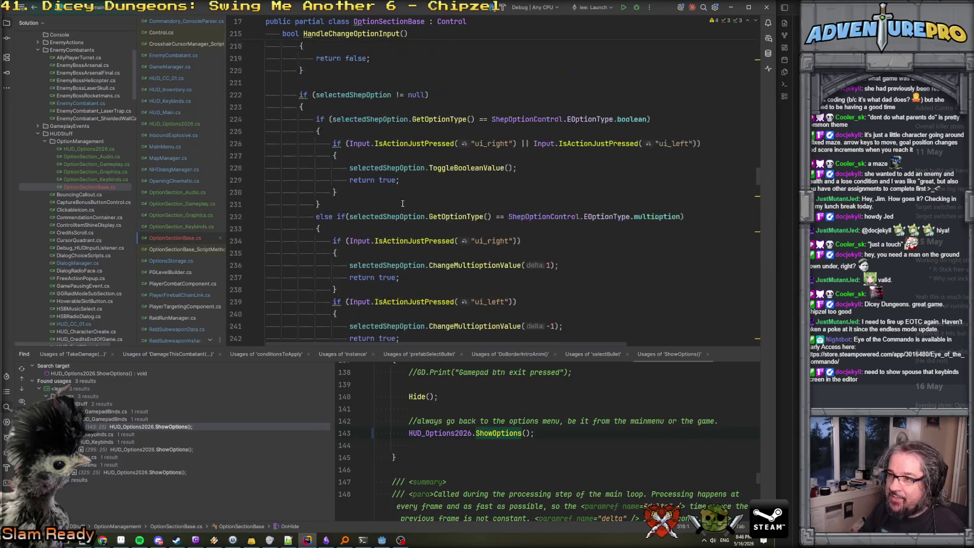
pyautogui.scroll(20, 402, 203)
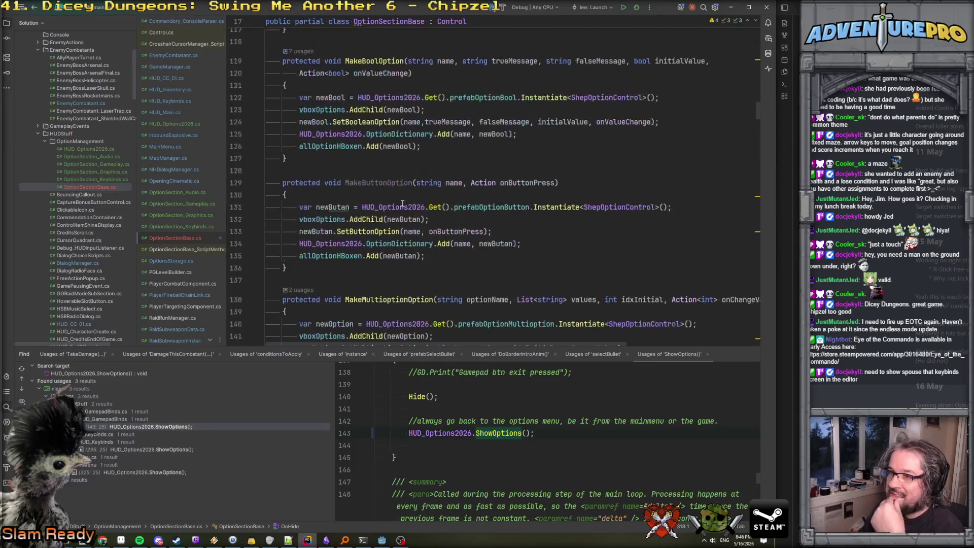
pyautogui.scroll(12, 402, 204)
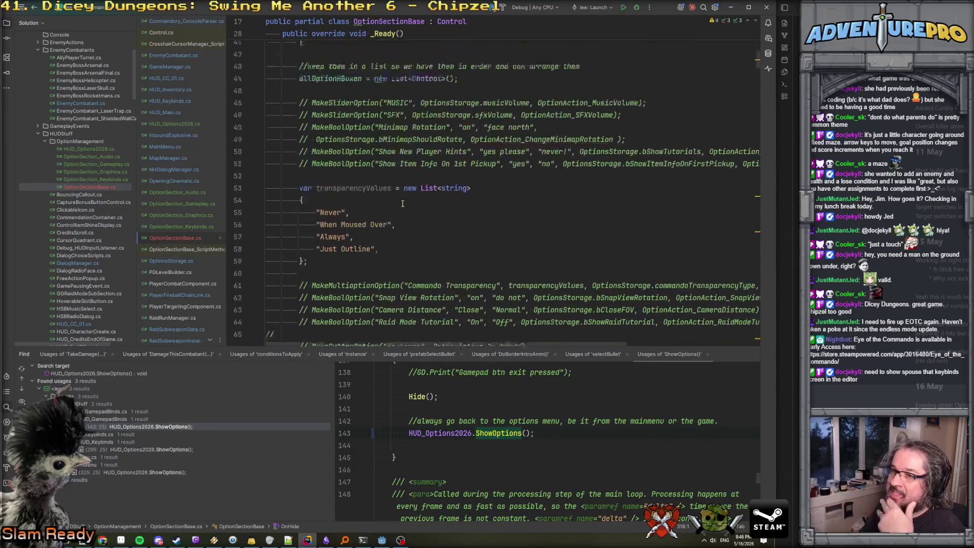
pyautogui.scroll(-1, 403, 205)
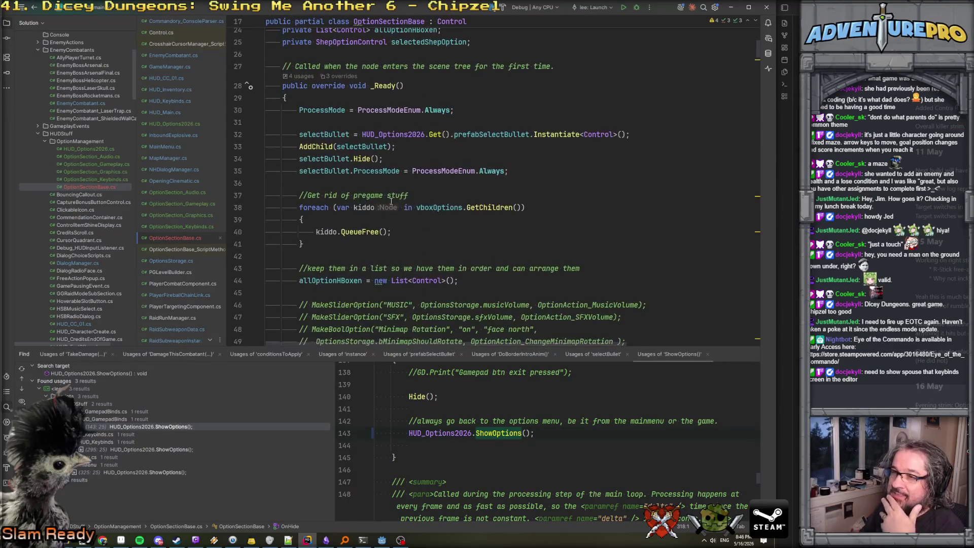
pyautogui.scroll(-3, 365, 110)
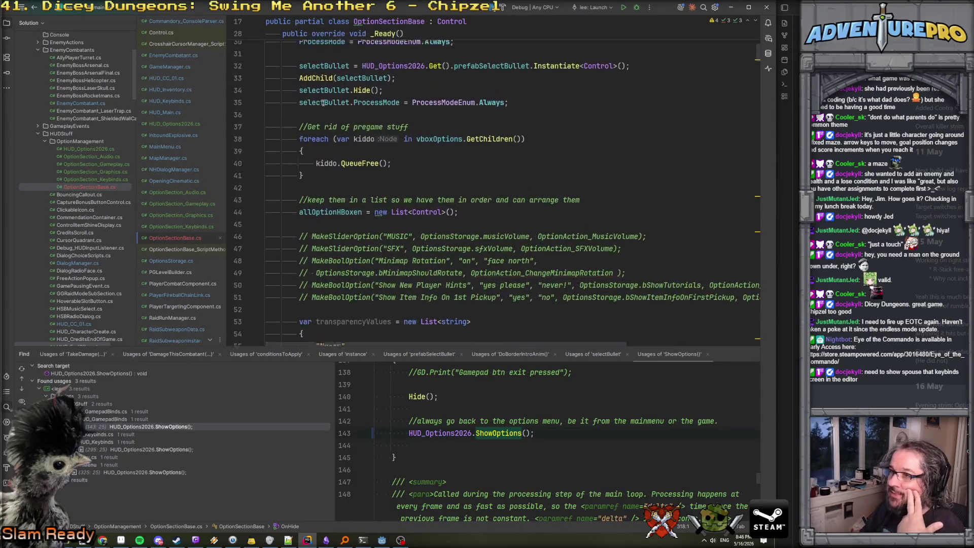
pyautogui.scroll(-3, 349, 111)
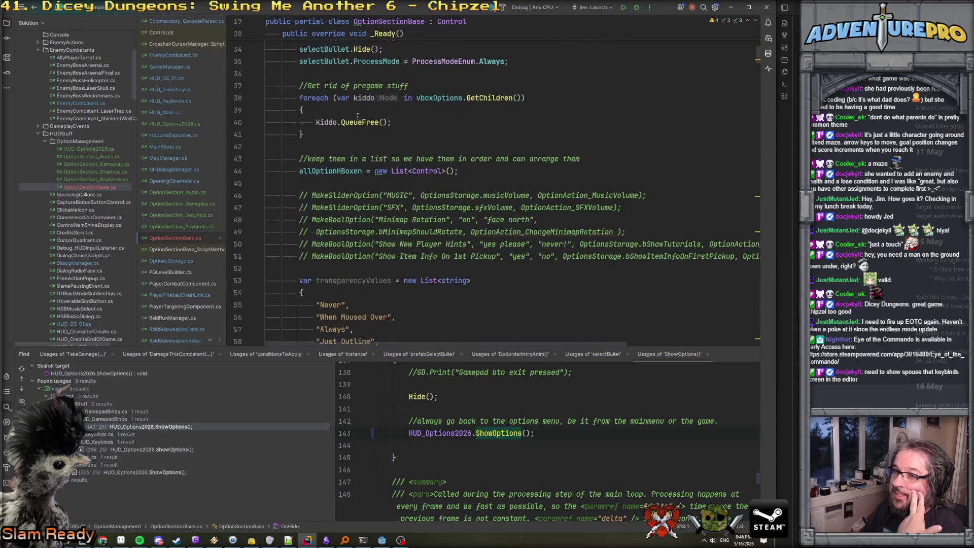
pyautogui.click(318, 122)
pyautogui.click(423, 130)
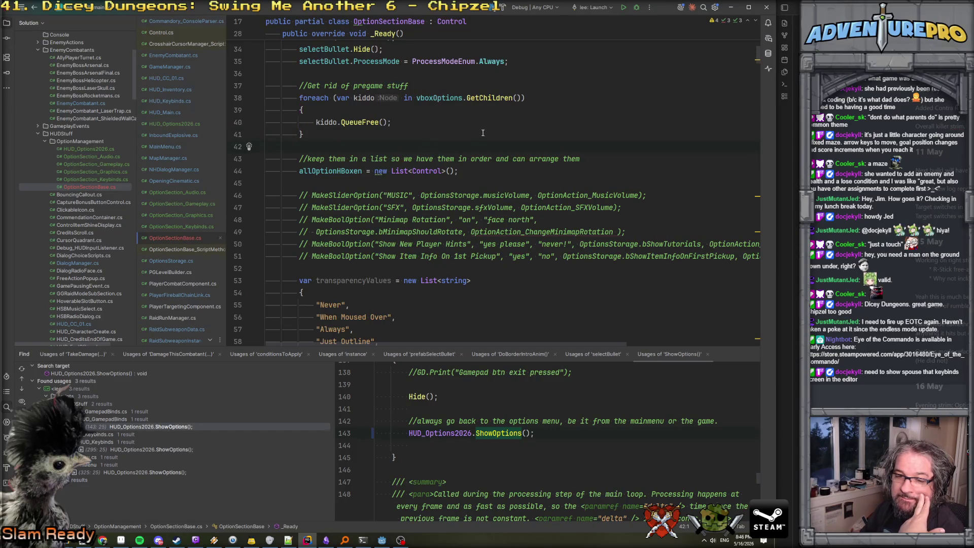
pyautogui.scroll(-6, 400, 131)
pyautogui.scroll(6, 400, 132)
# Open OptionSection_Keybinds.cs to see OnShow and OnHide calling HUD_Keybinds.ShowMenu and HideMenu
pyautogui.scroll(-4, 400, 131)
pyautogui.scroll(-6, 400, 132)
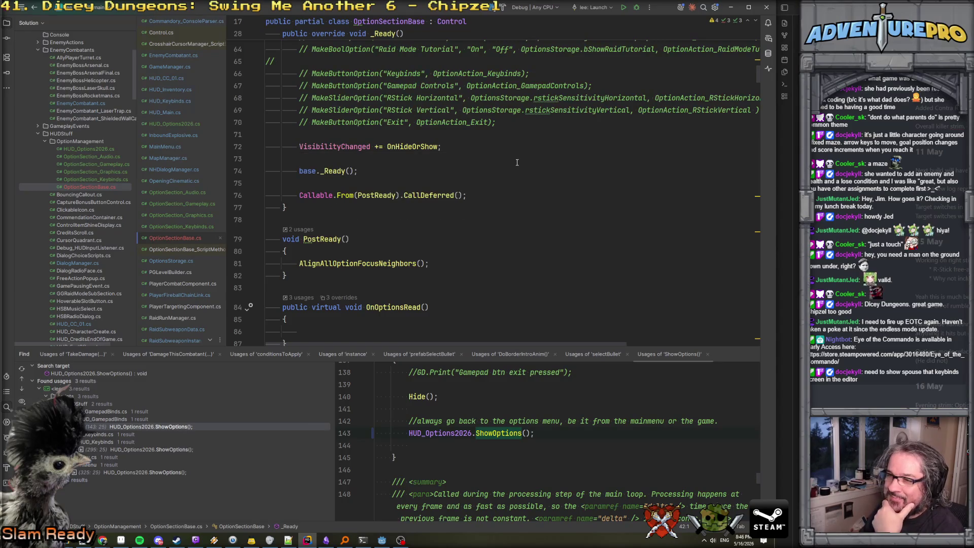
pyautogui.scroll(-1, 443, 170)
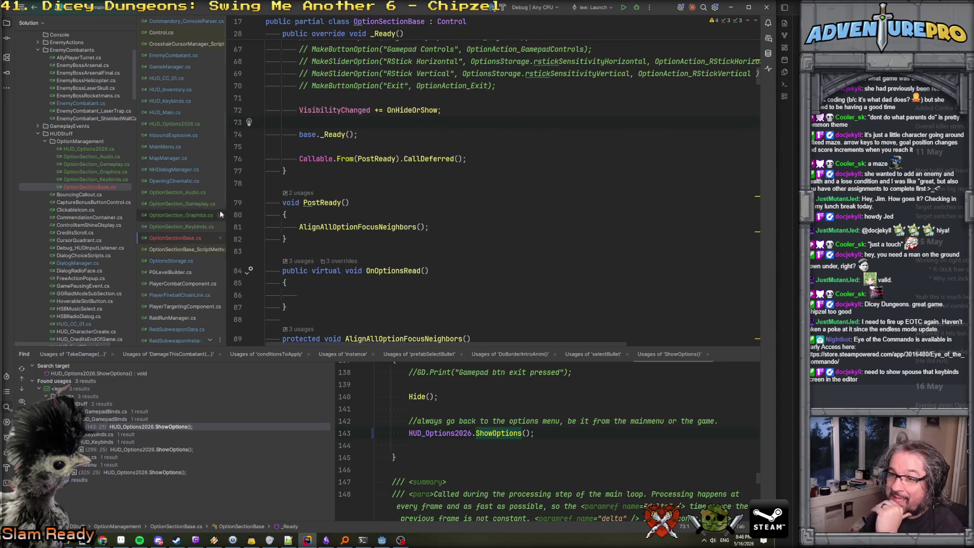
pyautogui.click(188, 226)
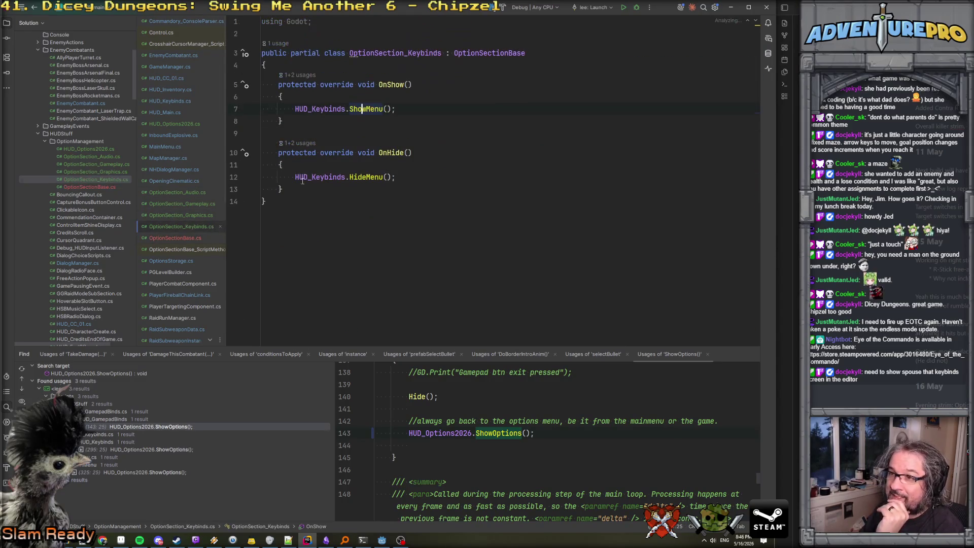
# Add a _Ready override with no base call, only a 'happy shell for the HUD_Keybinds family' comment
pyautogui.click(299, 64)
pyautogui.press('Return')
pyautogui.press('Return')
pyautogui.write('_Ready(')
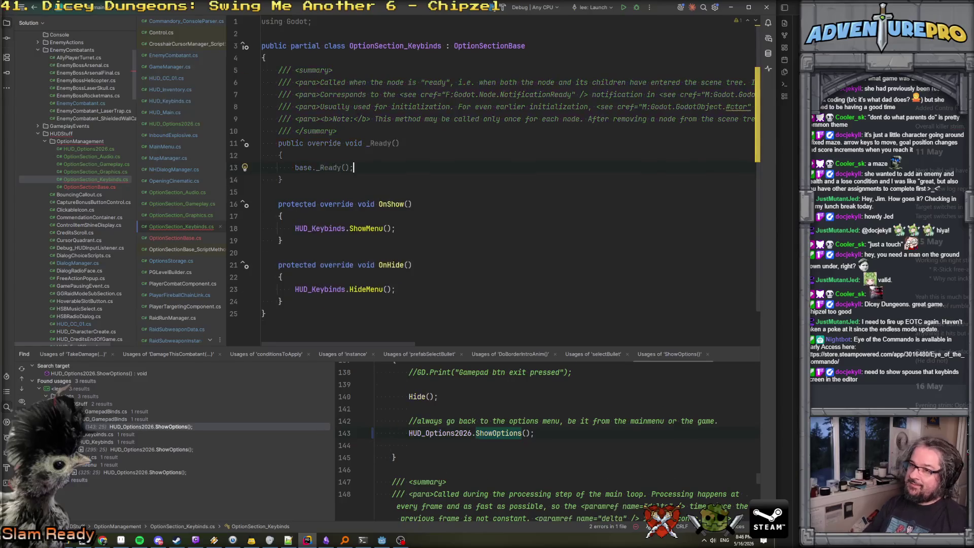
pyautogui.hotkey('shift', 'Home')
pyautogui.press('BackSpace')
pyautogui.write('//')
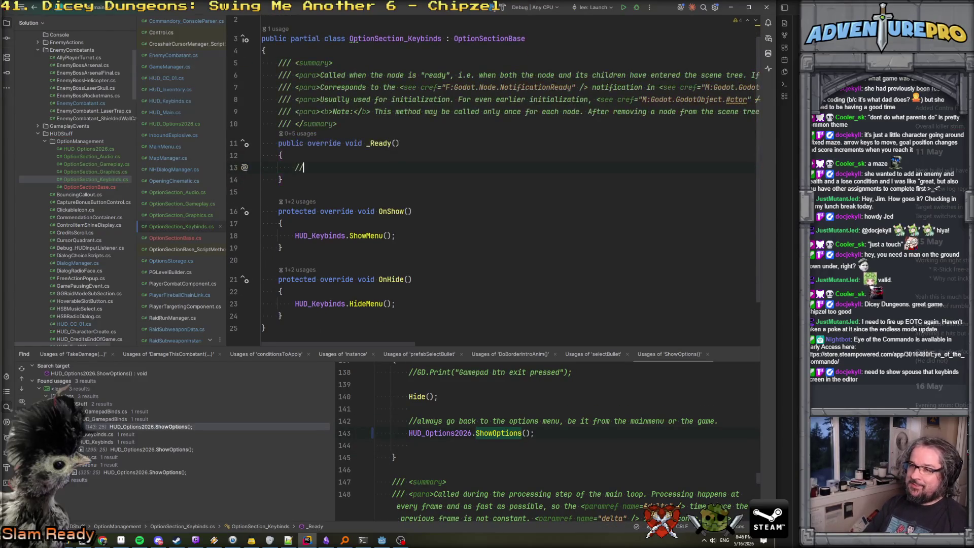
pyautogui.write('no no, do nothi')
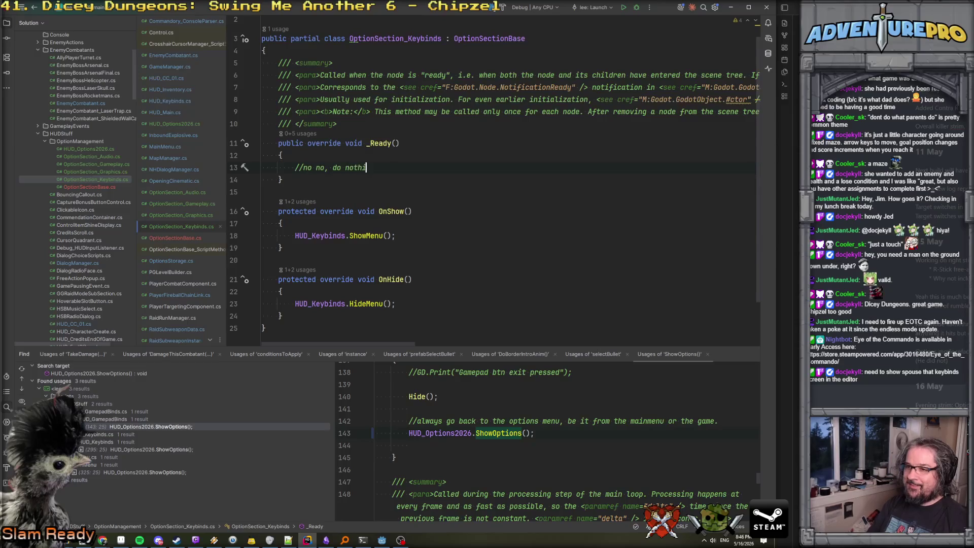
pyautogui.write("ng, iot''s fi")
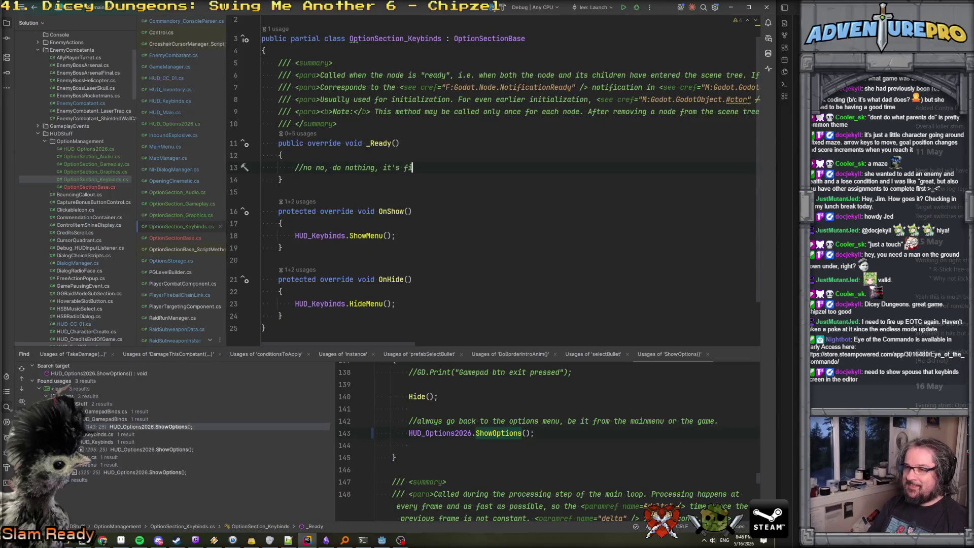
pyautogui.write("ne. We're just a happ")
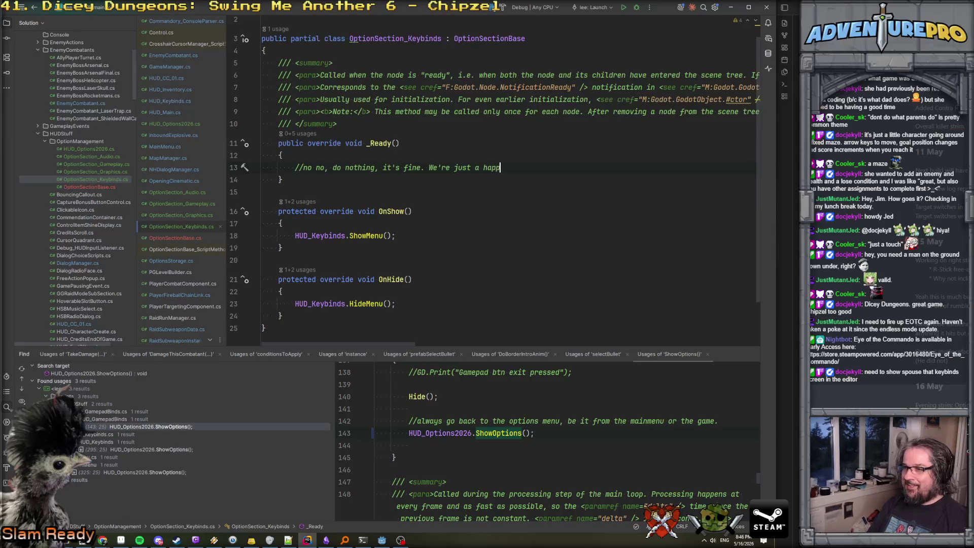
pyautogui.write('y shell for the HUD')
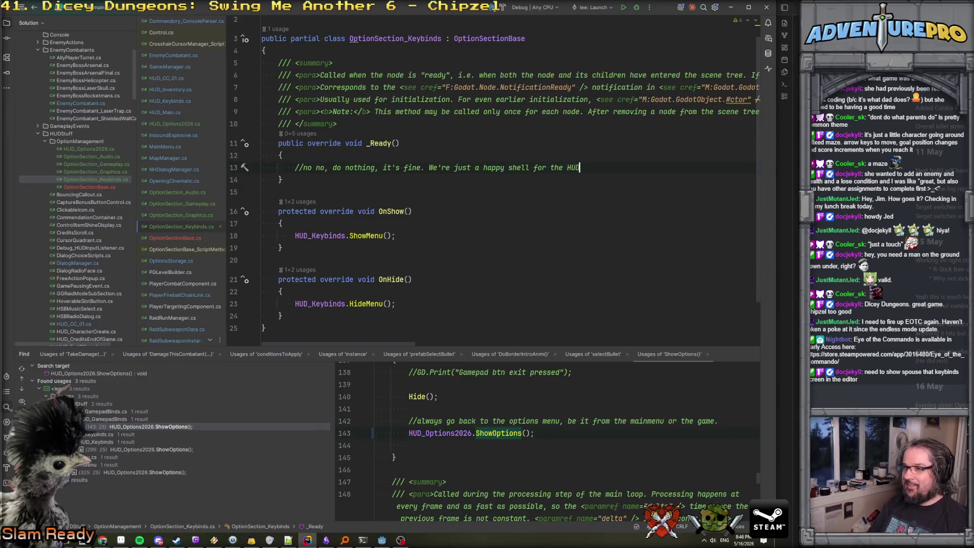
pyautogui.write('_Keybinds fami')
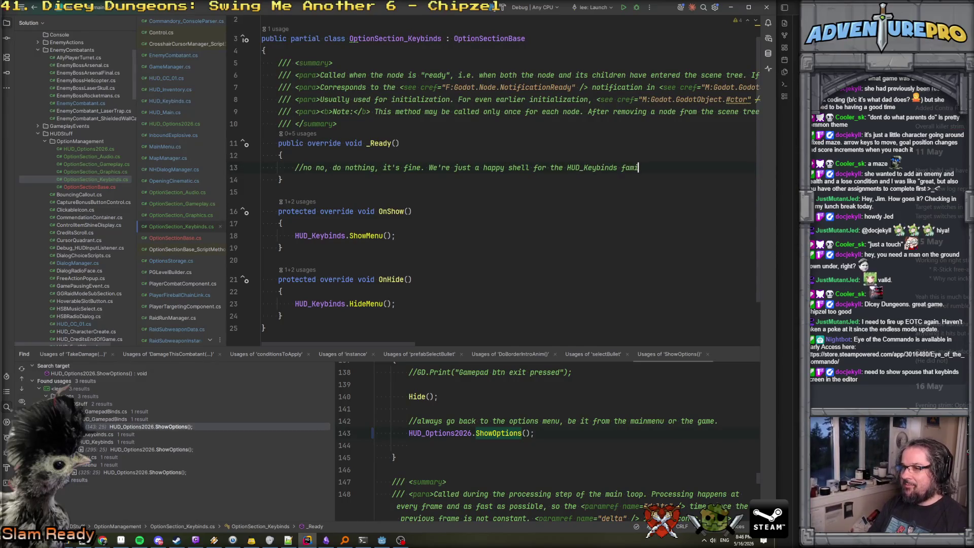
pyautogui.write('ly.')
# Delete the generated doc summary above the new _Ready override
pyautogui.press('Up')
pyautogui.press('Up')
pyautogui.press('Up')
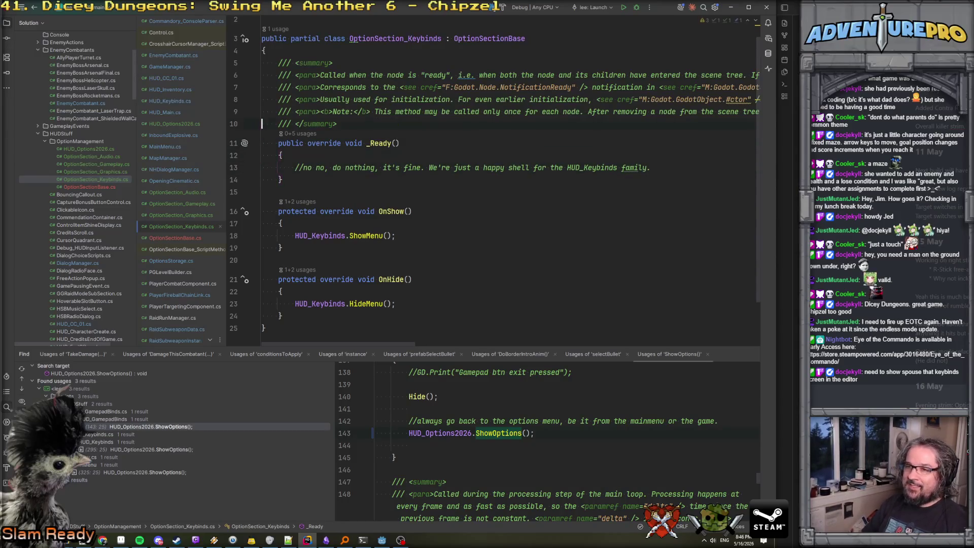
pyautogui.hotkey('shift', 'Up')
pyautogui.hotkey('shift', 'Up')
pyautogui.hotkey('shift', 'Up')
pyautogui.hotkey('shift', 'Up')
pyautogui.hotkey('shift', 'Up')
pyautogui.press('Delete')
pyautogui.hotkey('ctrl', 'x')
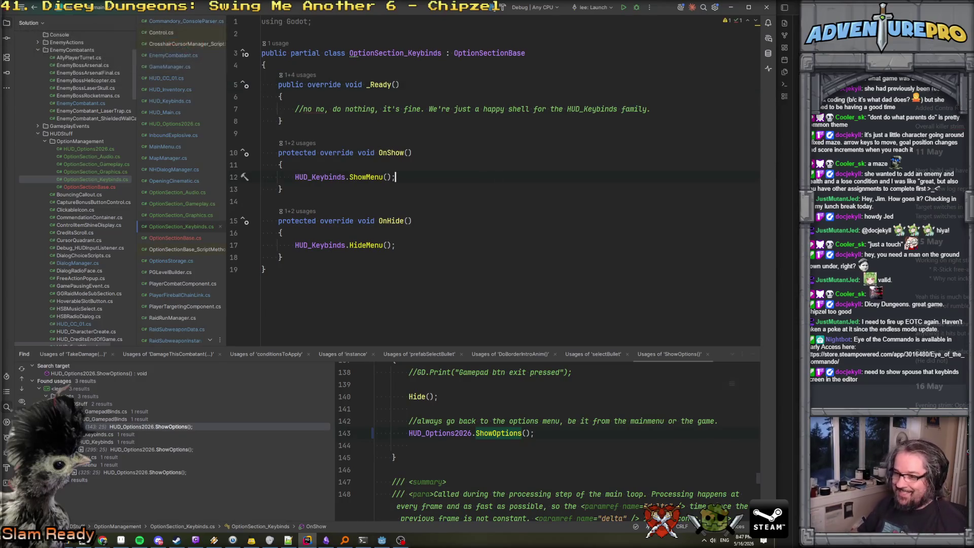
pyautogui.click(382, 540)
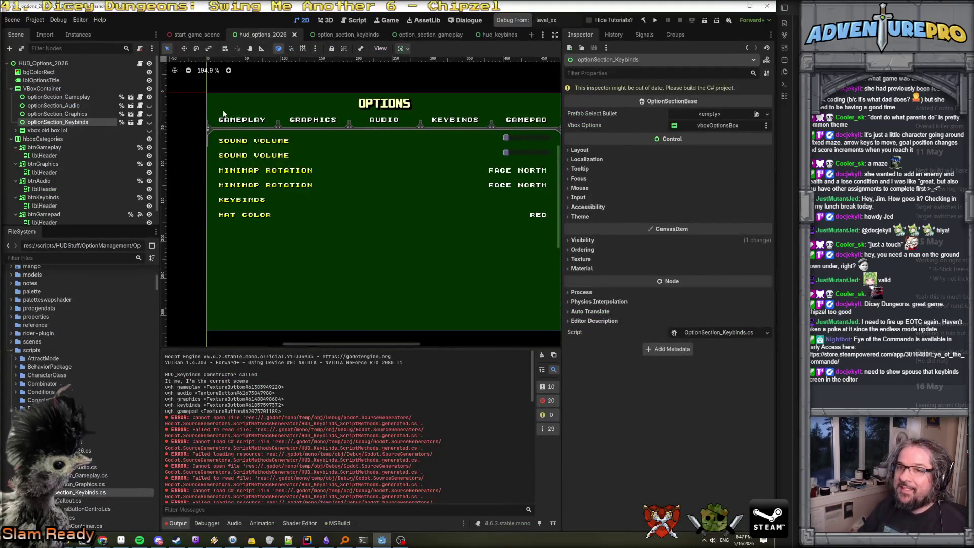
# Play only the hud_options_2026 scene and check the debugger's error list
pyautogui.rightClick(270, 35)
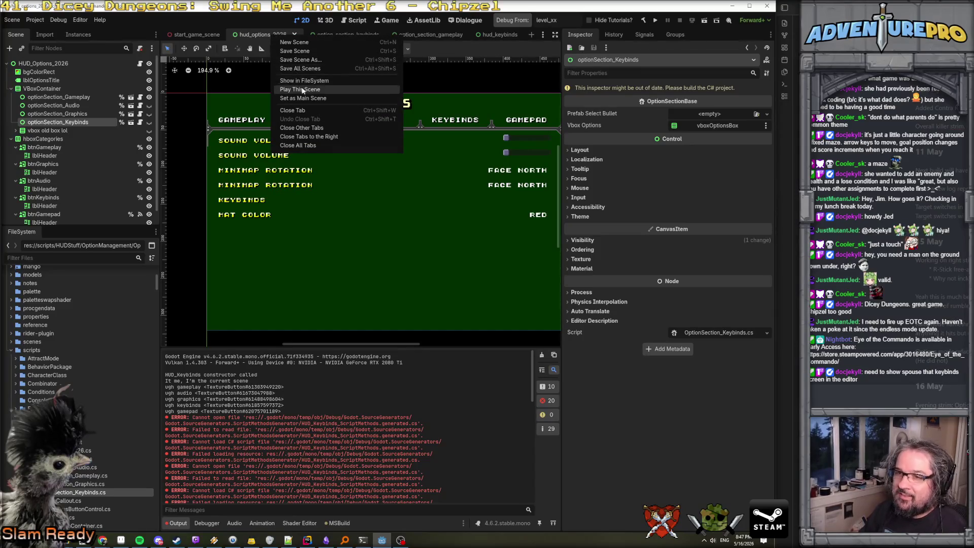
pyautogui.click(300, 87)
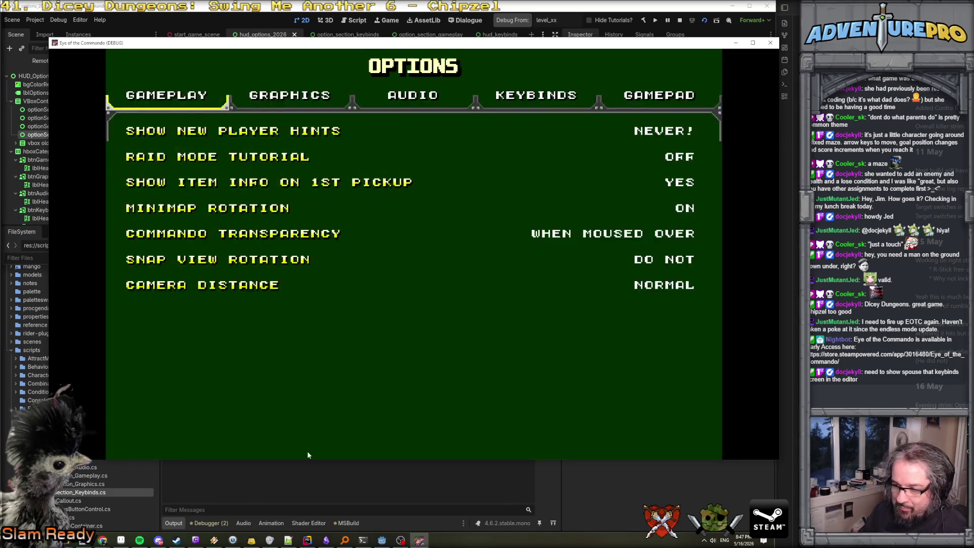
pyautogui.click(220, 526)
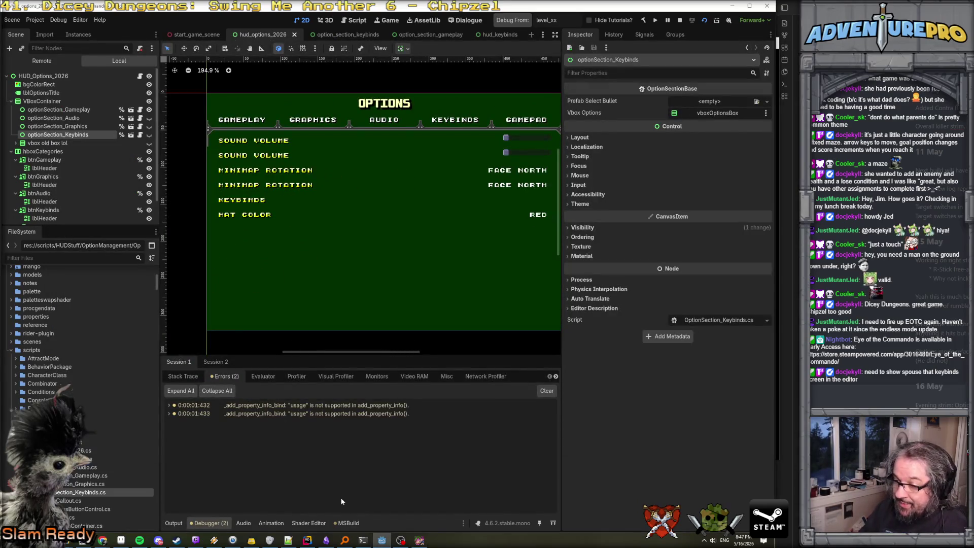
# In the game, visit Graphics, Audio, then Keybinds to see the rebindable actions, then close it
pyautogui.click(420, 540)
pyautogui.click(270, 101)
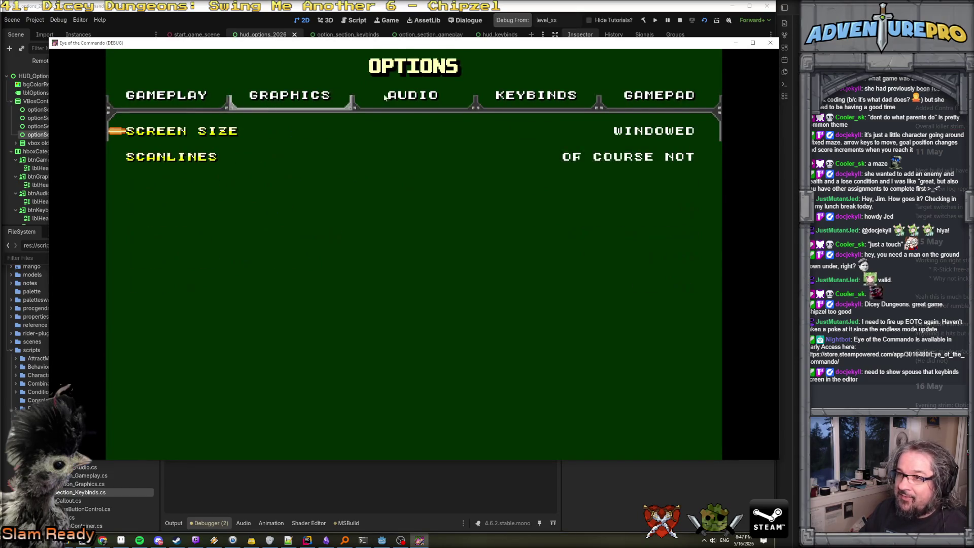
pyautogui.click(386, 96)
pyautogui.click(518, 95)
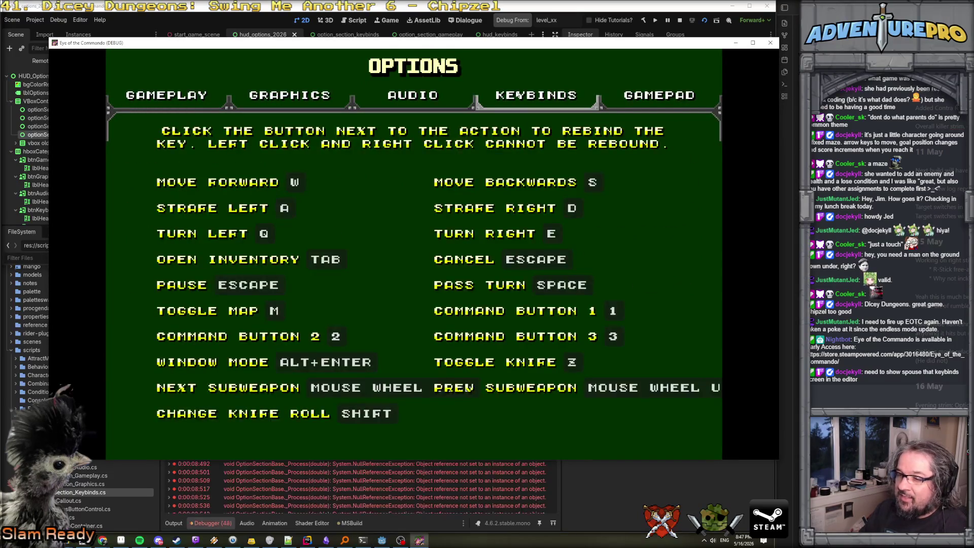
pyautogui.moveTo(288, 480)
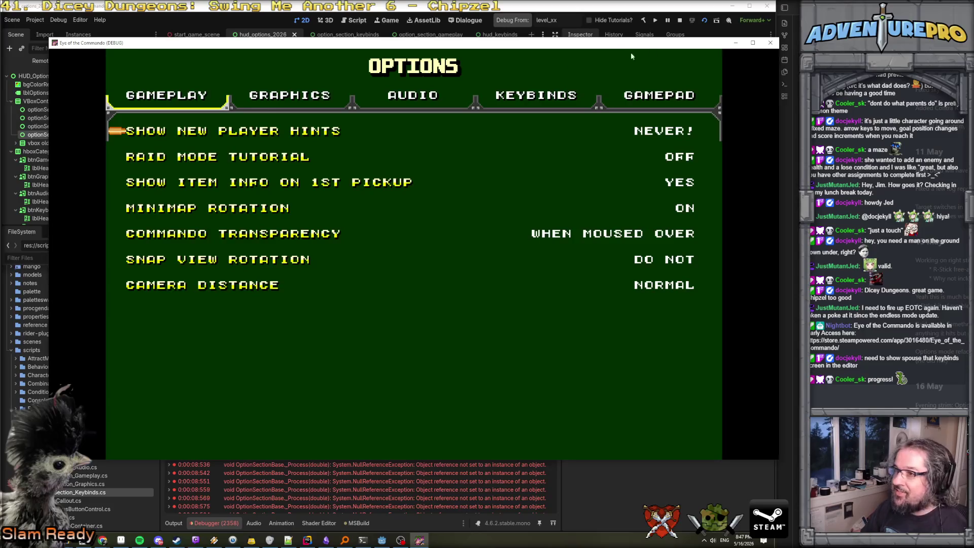
pyautogui.click(774, 43)
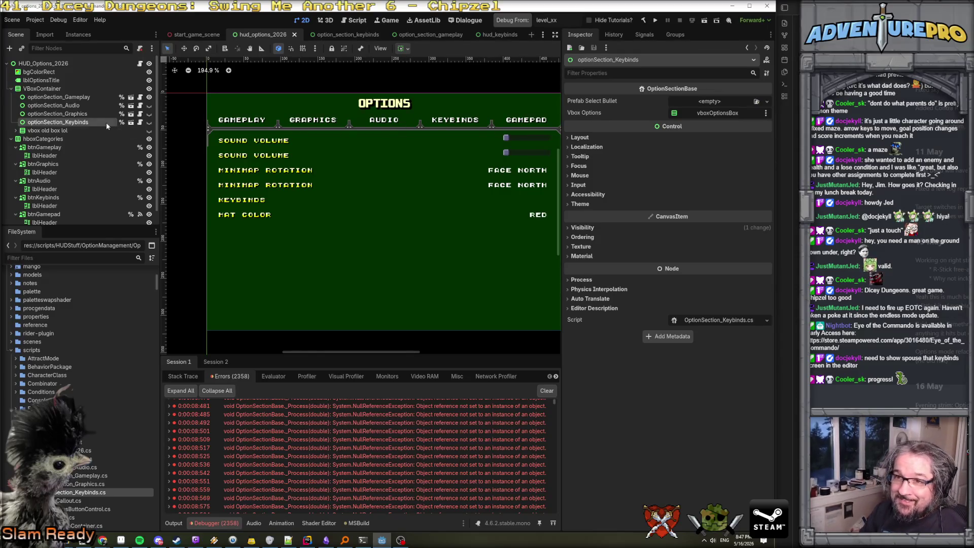
# Widen the viewport and open the HUD_Keybinds scene from option_section_keybinds in its own tab
pyautogui.click(359, 36)
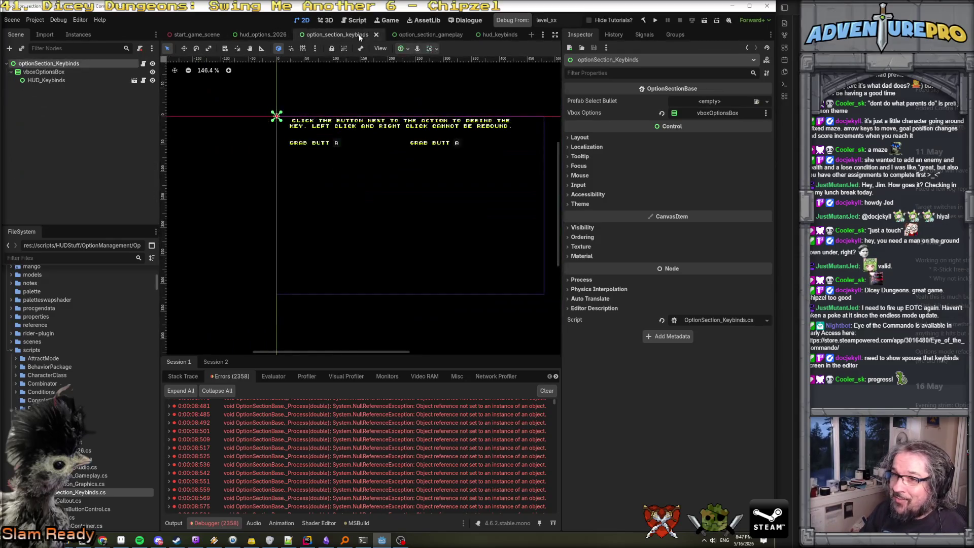
pyautogui.scroll(3, 405, 157)
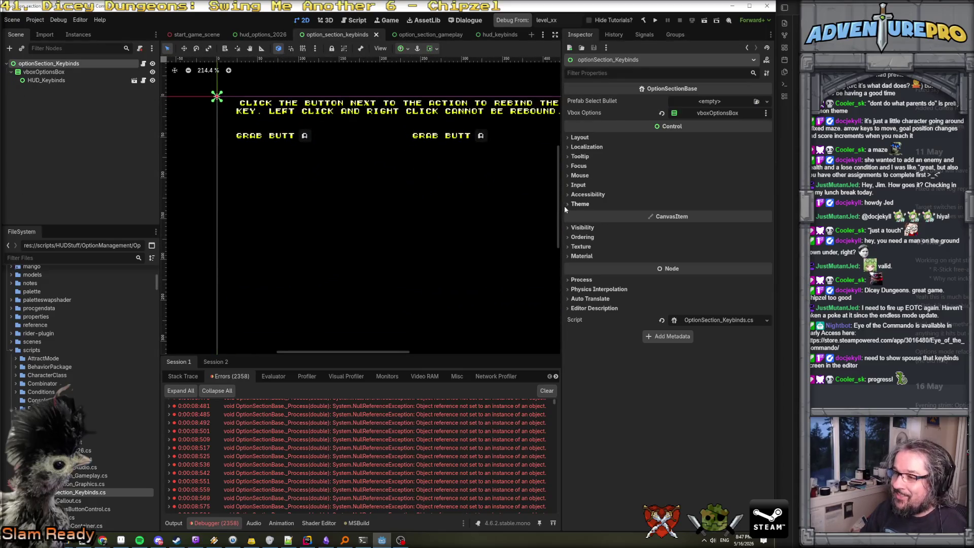
pyautogui.moveTo(562, 206); pyautogui.dragTo(648, 205)
pyautogui.click(134, 80)
pyautogui.scroll(1, 330, 220)
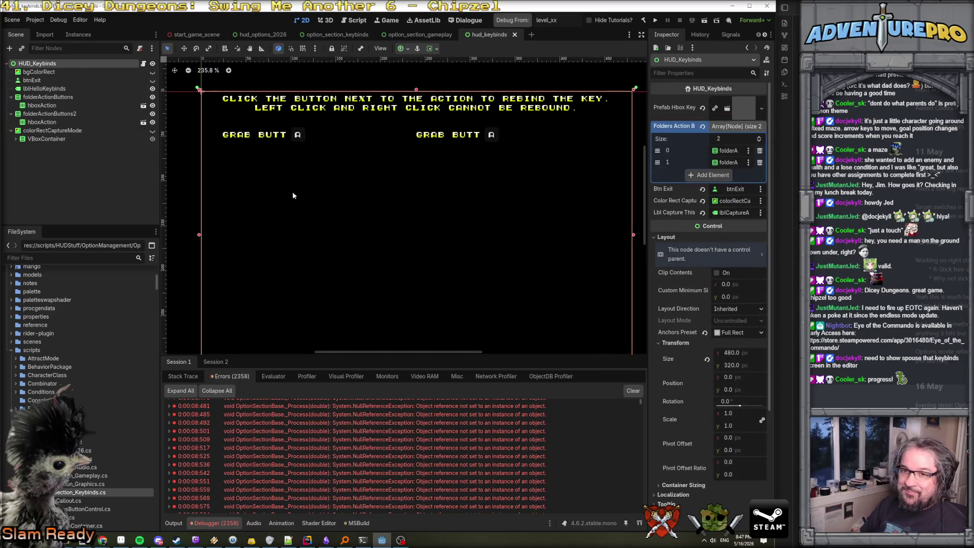
# Toggle colorRectCaptureMode's visibility to preview the red key-capture overlay
pyautogui.click(102, 132)
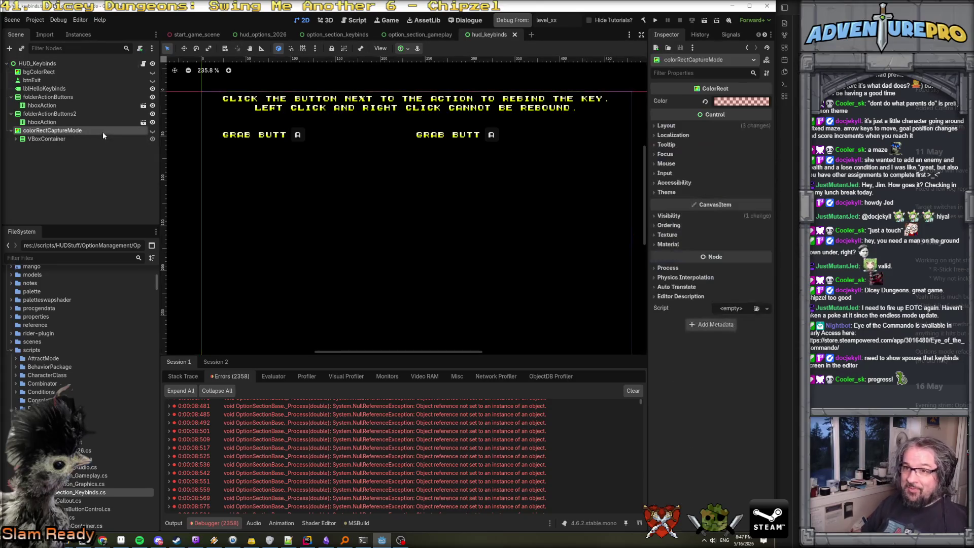
pyautogui.click(152, 130)
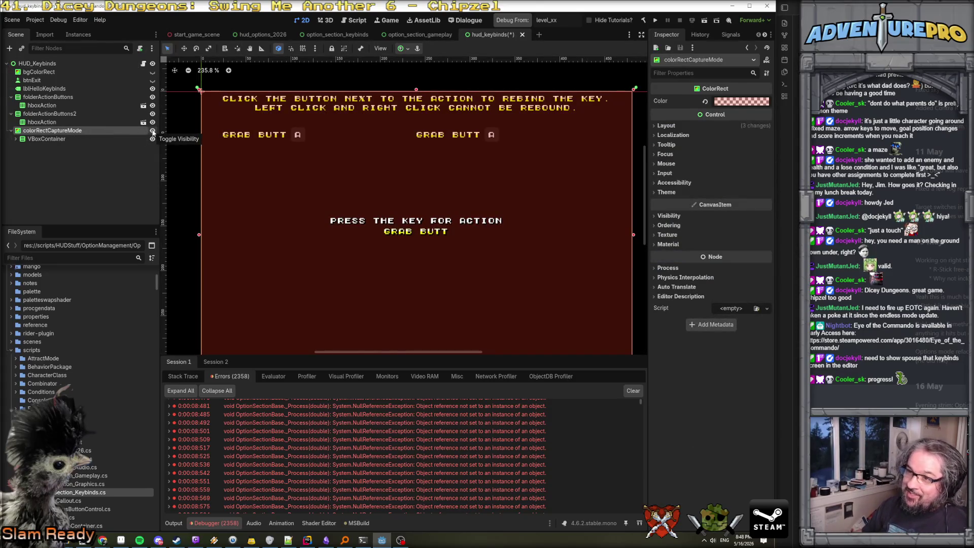
pyautogui.click(152, 130)
pyautogui.click(152, 131)
pyautogui.click(152, 131)
pyautogui.click(152, 131)
pyautogui.click(153, 131)
pyautogui.click(152, 131)
pyautogui.click(152, 131)
pyautogui.click(152, 131)
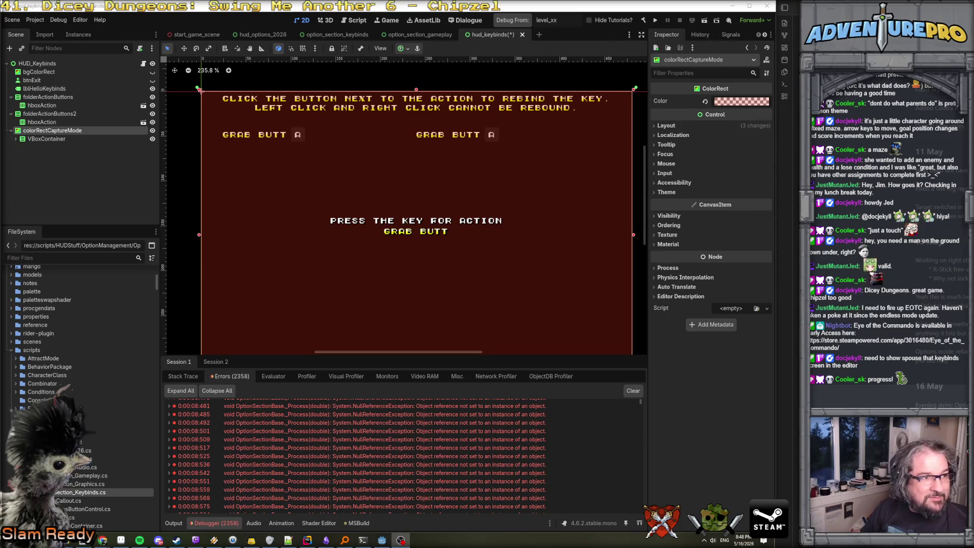
pyautogui.click(152, 131)
pyautogui.click(152, 130)
pyautogui.click(152, 131)
pyautogui.click(152, 131)
pyautogui.click(152, 131)
pyautogui.click(152, 131)
pyautogui.click(152, 131)
pyautogui.click(152, 131)
pyautogui.click(152, 131)
pyautogui.click(152, 131)
pyautogui.click(152, 131)
pyautogui.click(152, 130)
pyautogui.click(152, 131)
pyautogui.click(152, 130)
pyautogui.click(152, 131)
pyautogui.click(152, 130)
pyautogui.click(152, 131)
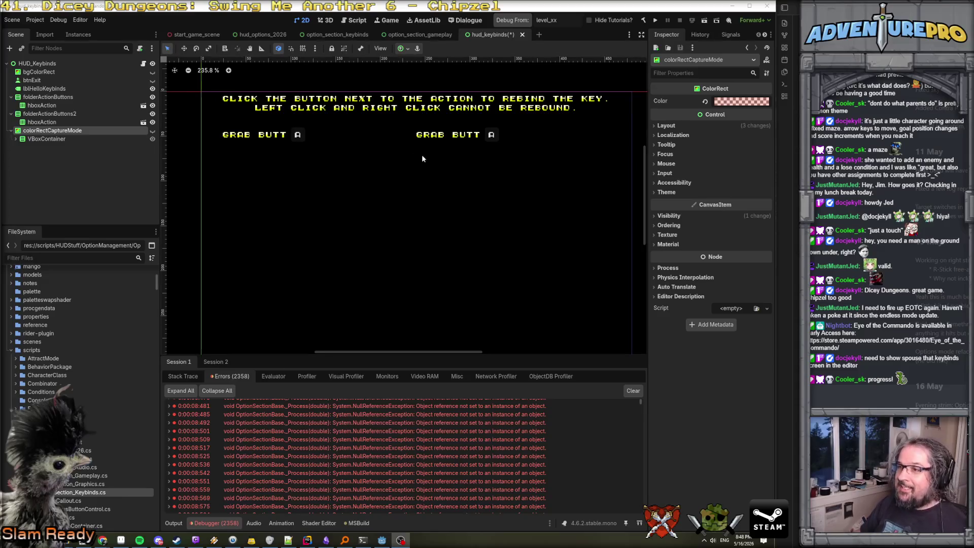
# Select folderActionButtons, save the HUD_Keybinds scene, and return to hud_options_2026
pyautogui.click(369, 226)
pyautogui.hotkey('ctrl', 's')
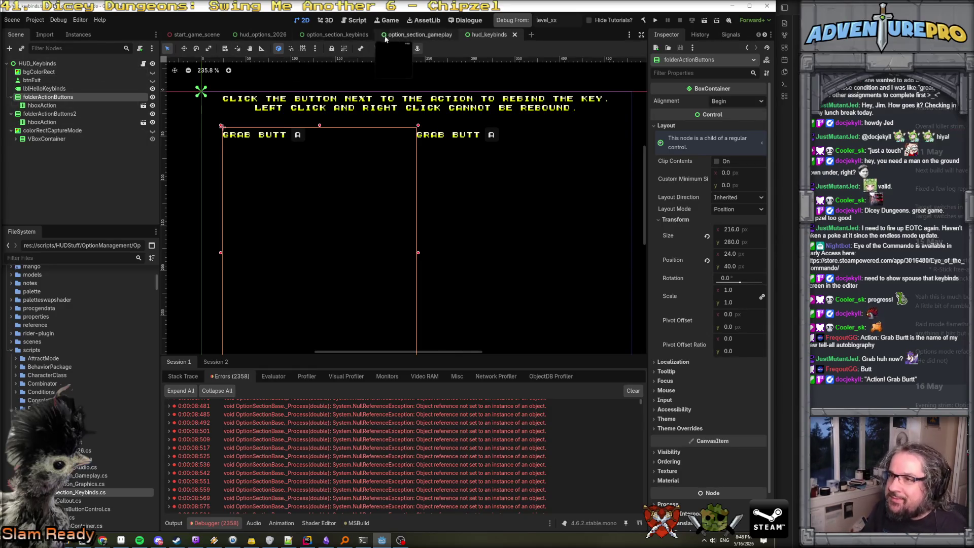
pyautogui.click(268, 36)
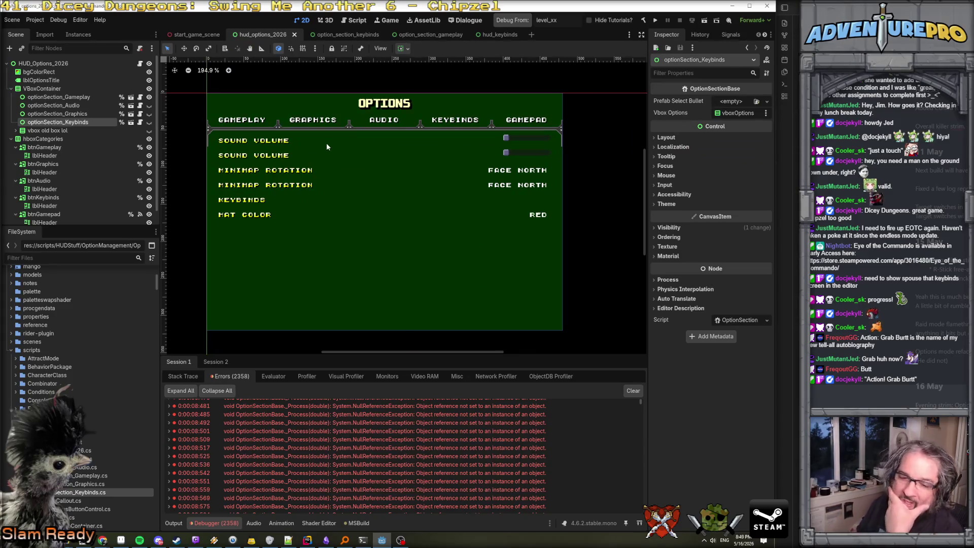
# Jump from the debugger error to its code, then expand the 0:00:08:485 error's details in Godot
pyautogui.doubleClick(434, 413)
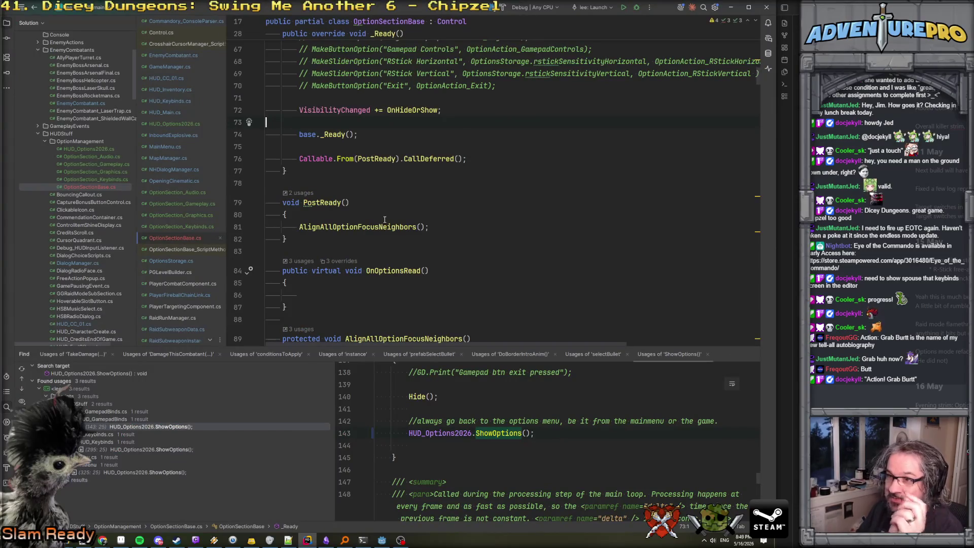
pyautogui.hotkey('alt', 'Tab')
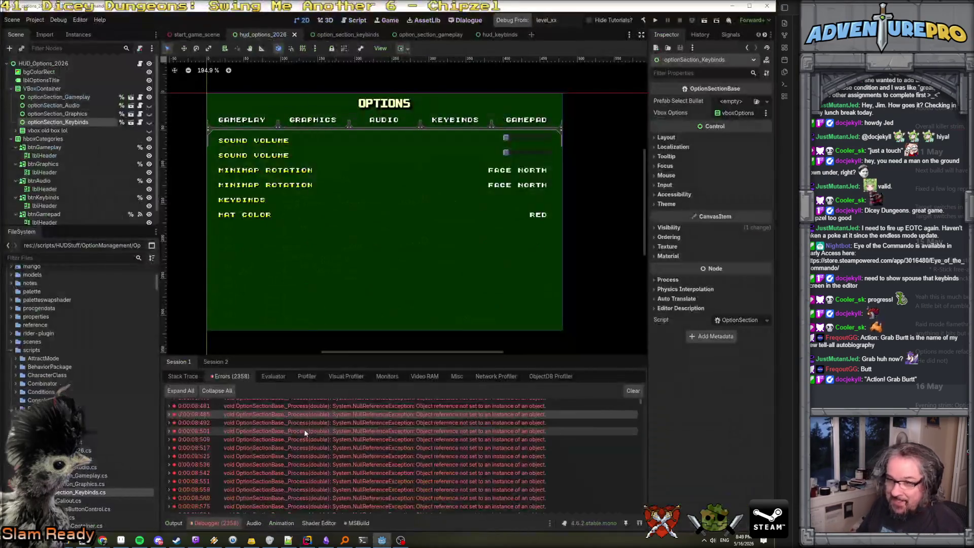
pyautogui.click(169, 414)
pyautogui.hotkey('alt', 'Tab')
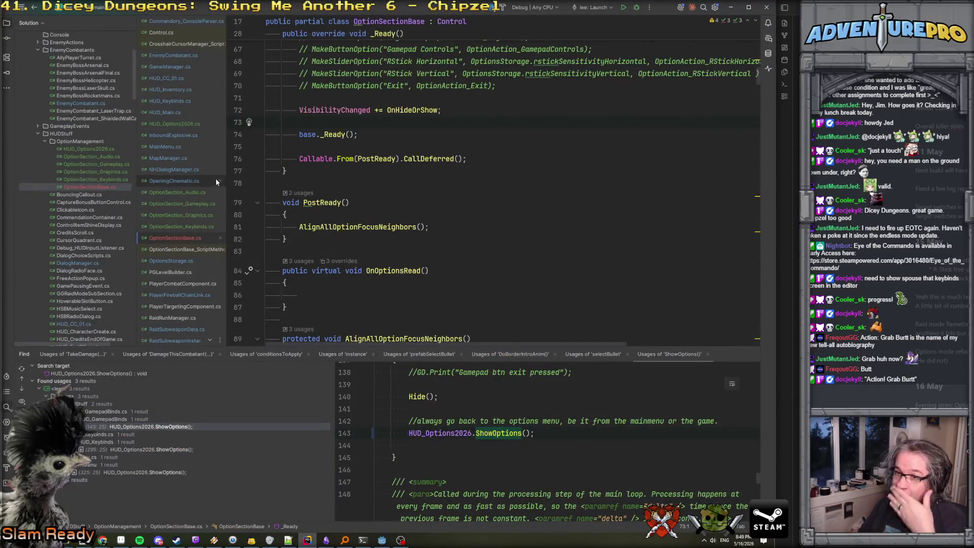
# Open HUD_Options2026.cs, then HUD_Keybinds.cs scrolled to its SaveKeybinds method
pyautogui.click(172, 124)
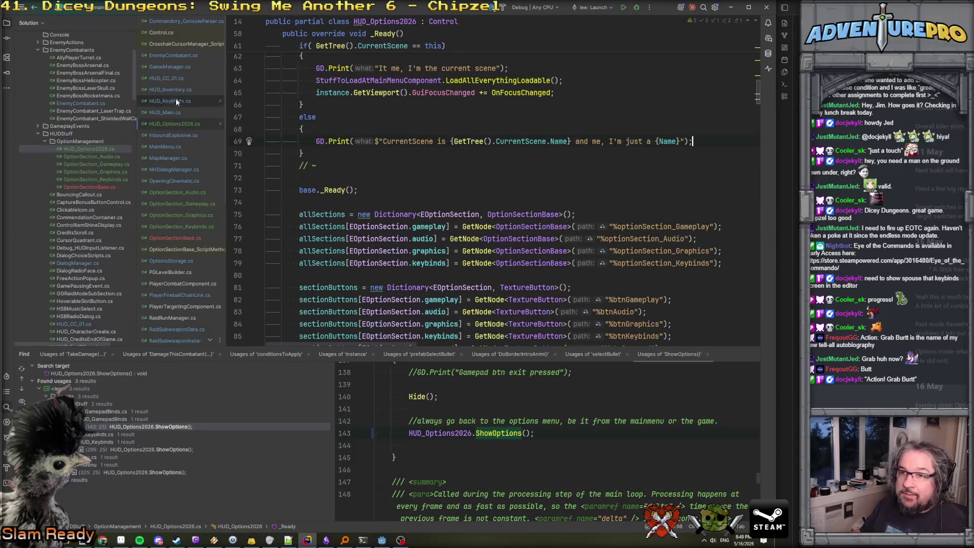
pyautogui.click(175, 100)
pyautogui.scroll(5, 235, 238)
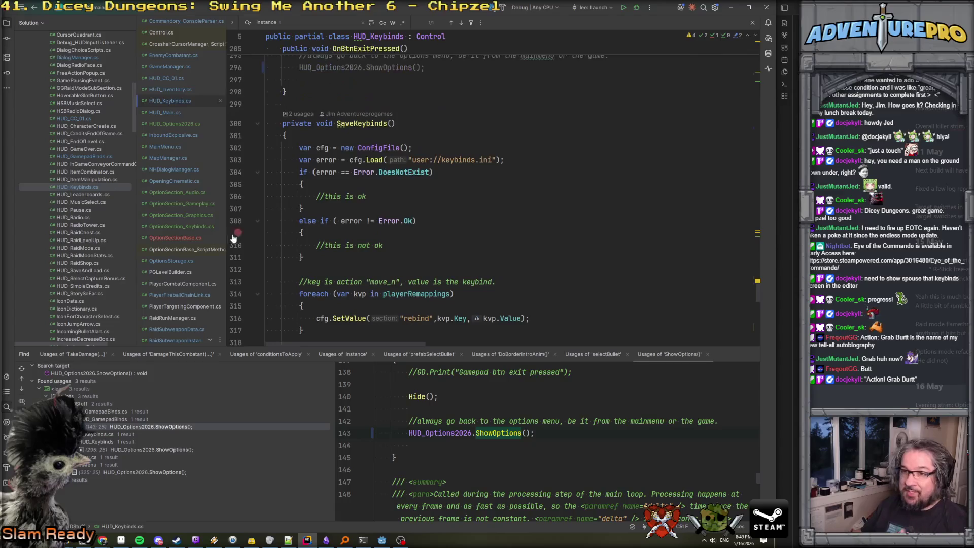
# In OptionSection_Keybinds.cs, insert a _Process override after the OnHide method via autocomplete
pyautogui.click(182, 226)
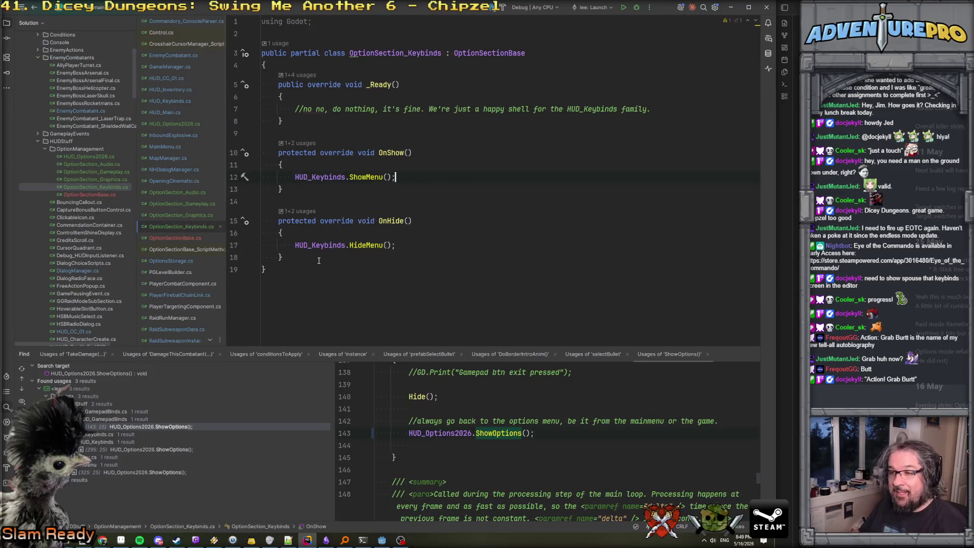
pyautogui.click(319, 260)
pyautogui.press('Return')
pyautogui.press('Return')
pyautogui.write('pr')
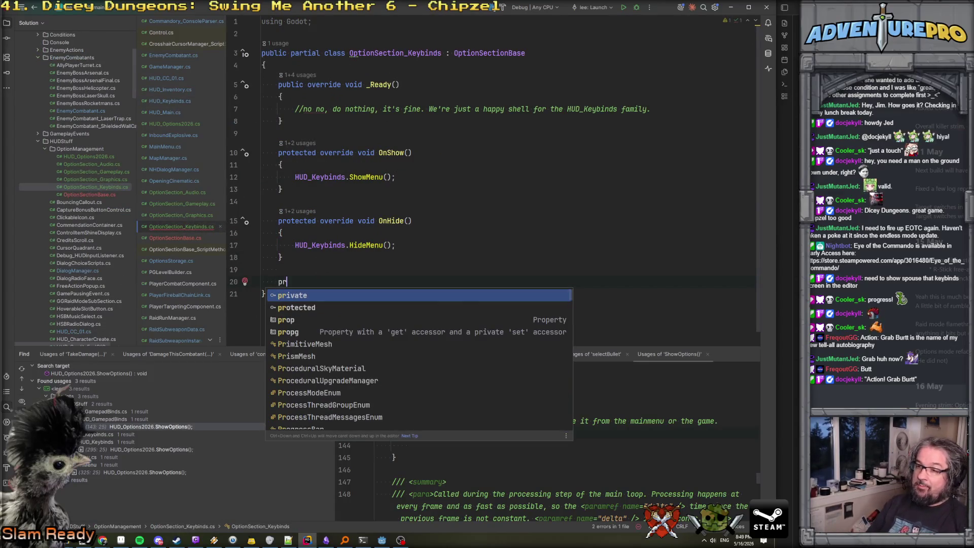
pyautogui.press('BackSpace')
pyautogui.press('BackSpace')
pyautogui.write('_proce')
pyautogui.press('Down')
pyautogui.press('Return')
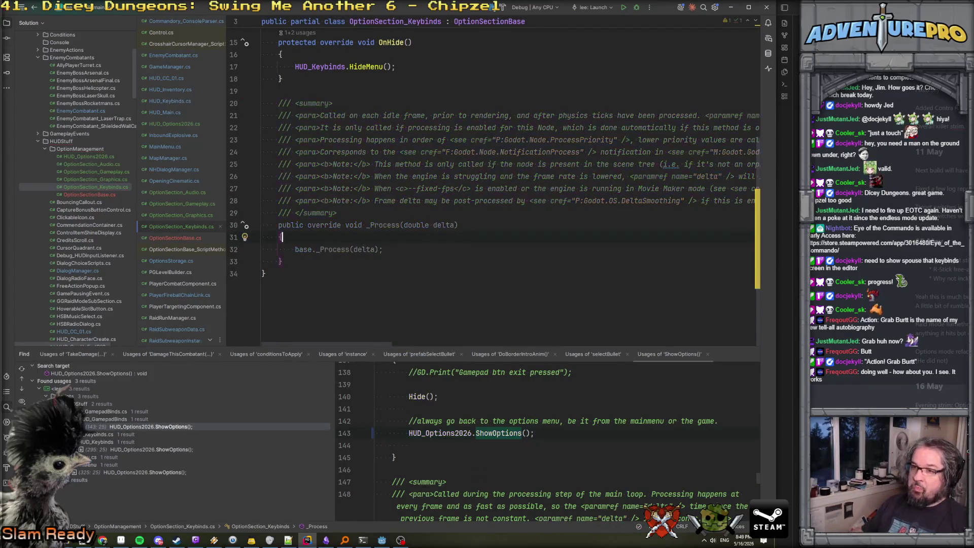
# Delete the generated doc comment and replace base._Process(delta) with the comment "//no no it's fine, honest."
pyautogui.moveTo(337, 205); pyautogui.dragTo(258, 92)
pyautogui.press('Delete')
pyautogui.press('BackSpace')
pyautogui.press('Down')
pyautogui.press('Down')
pyautogui.press('Down')
pyautogui.hotkey('shift', 'End')
pyautogui.press('Delete')
pyautogui.write('//no no i')
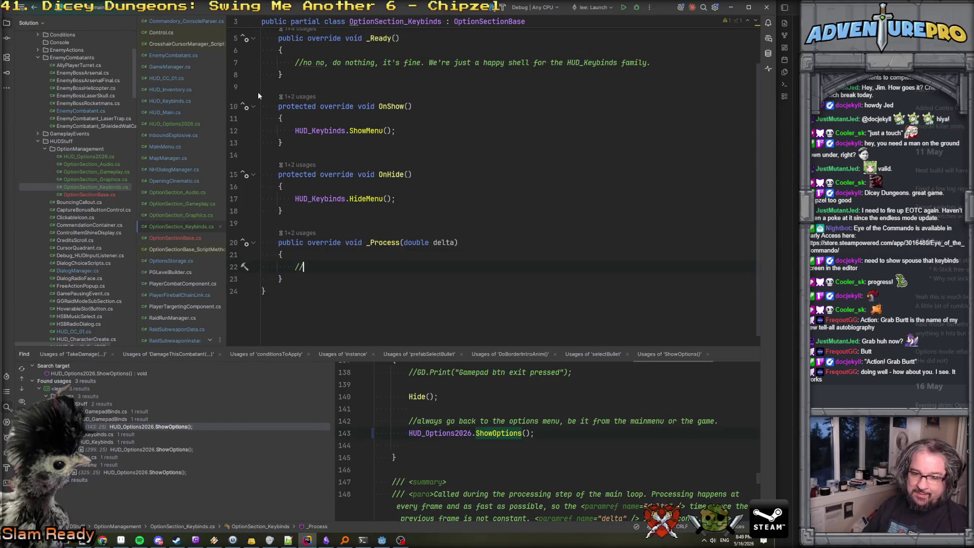
pyautogui.write("t's fine")
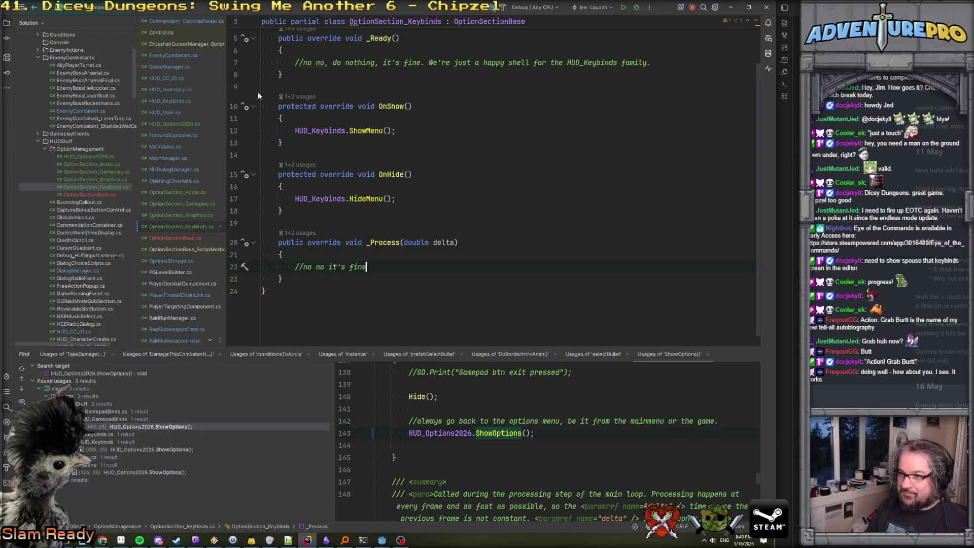
pyautogui.write(', honest.')
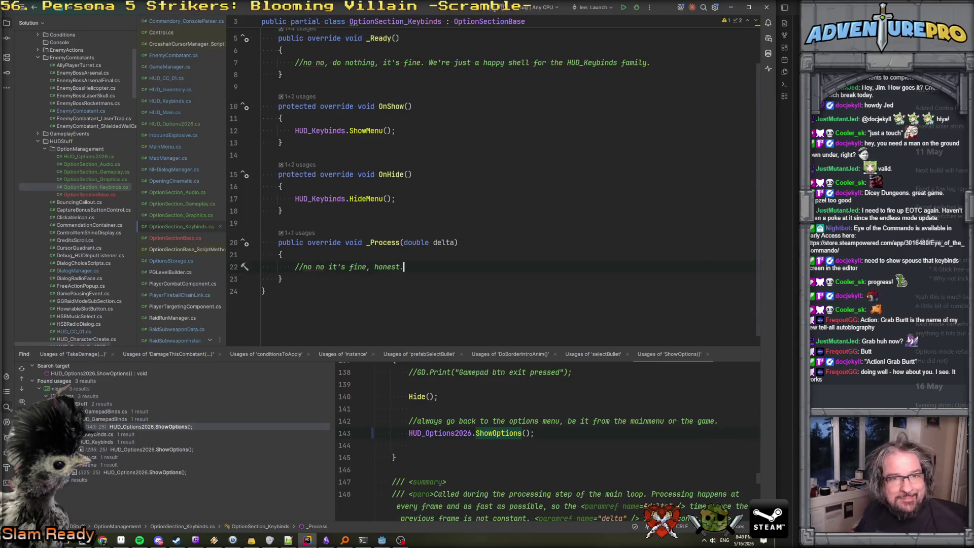
pyautogui.hotkey('alt', 'Tab')
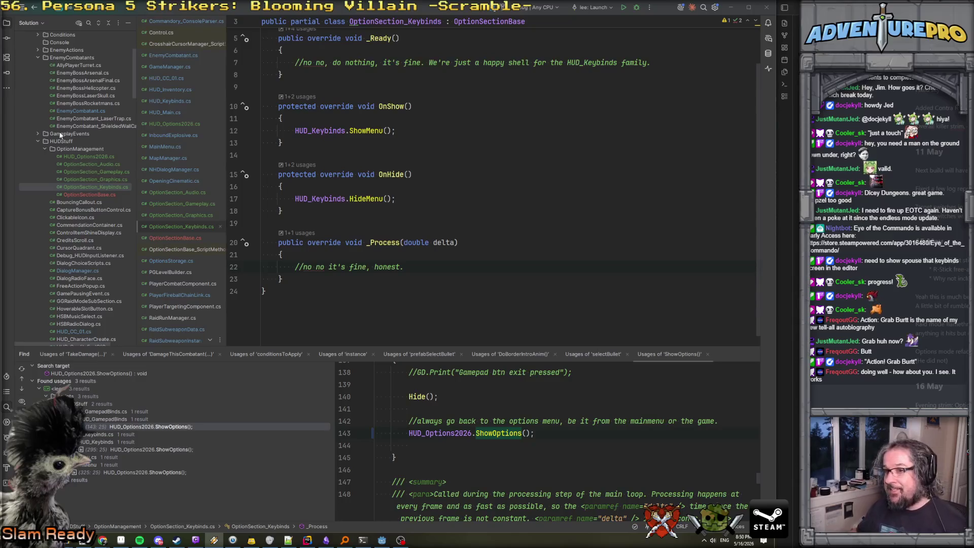
# Run the hud_options_2026 scene alone with Play This Scene from its scene tab
pyautogui.click(381, 540)
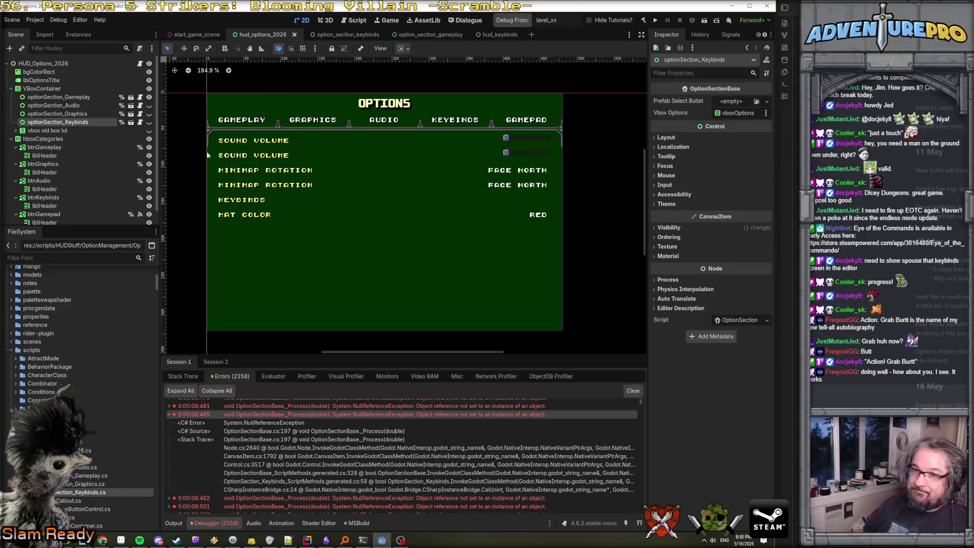
pyautogui.rightClick(269, 34)
pyautogui.click(294, 91)
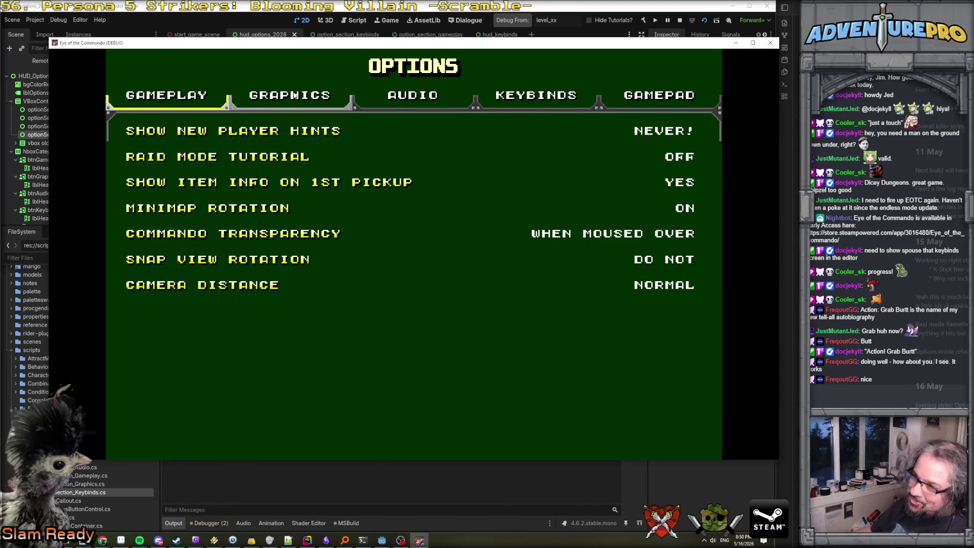
# Go via Graphics and Audio to Keybinds and start rebinding Move Forward, Move Backwards, Strafe Right, Turn Right
pyautogui.click(299, 100)
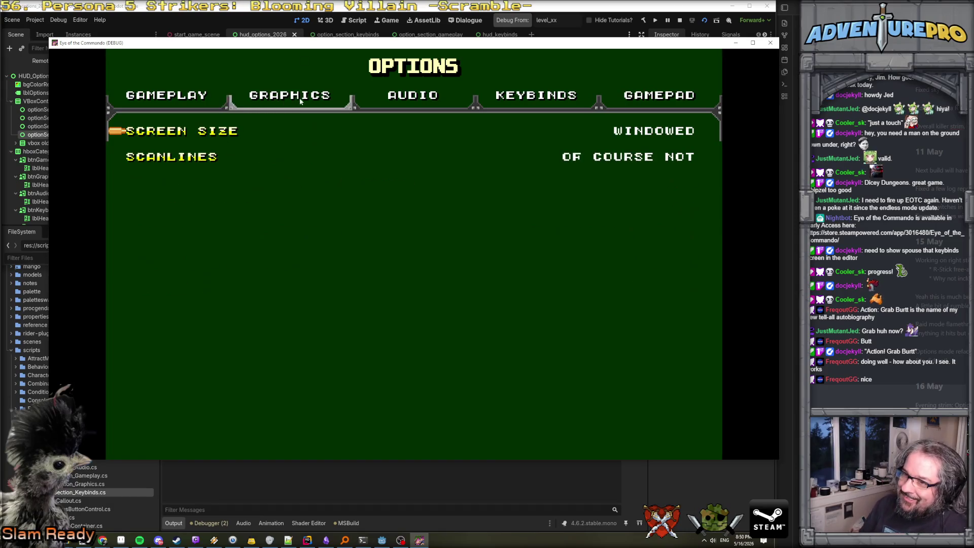
pyautogui.click(412, 98)
pyautogui.click(533, 99)
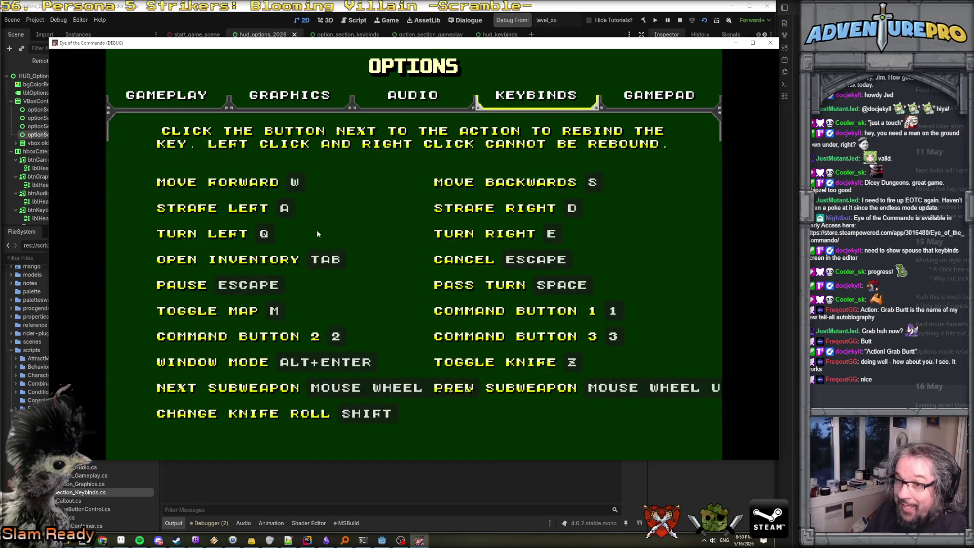
pyautogui.click(292, 181)
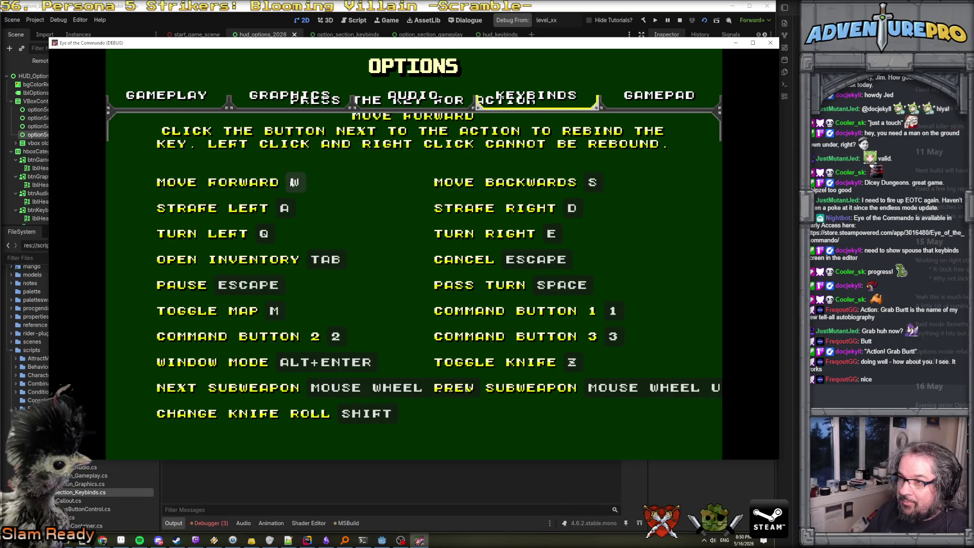
pyautogui.click(593, 182)
pyautogui.click(574, 208)
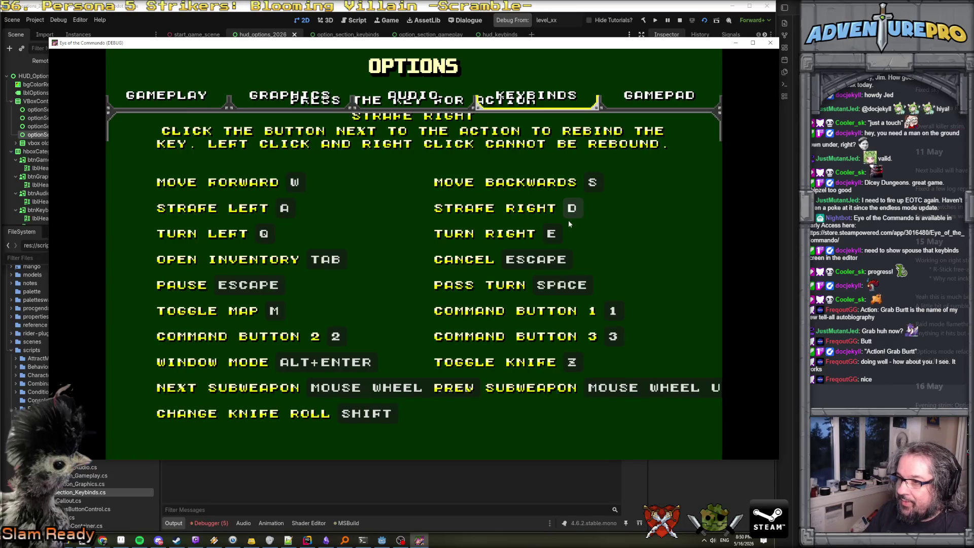
pyautogui.click(551, 233)
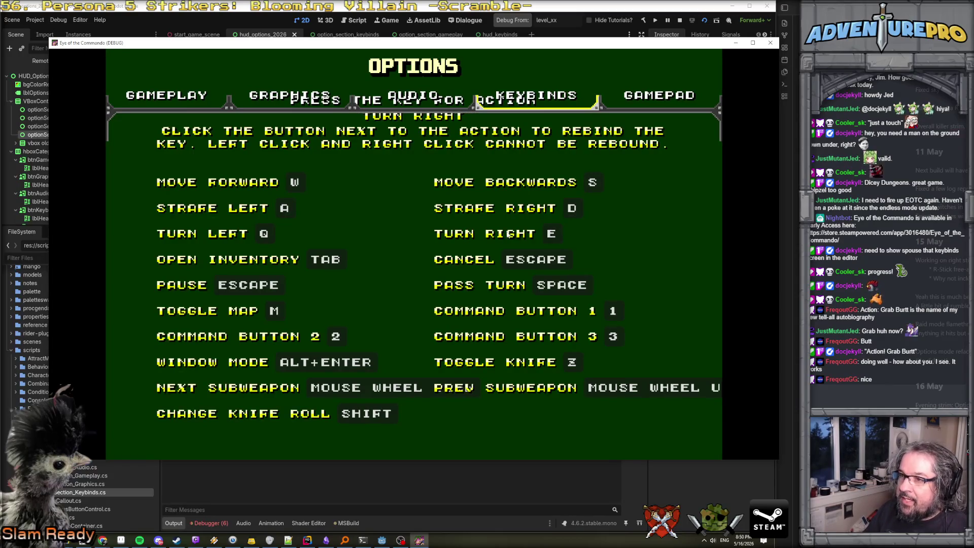
# Retry rebinding Move Backwards, Strafe Right and Turn Right, then show the editor's debugger error list
pyautogui.click(593, 184)
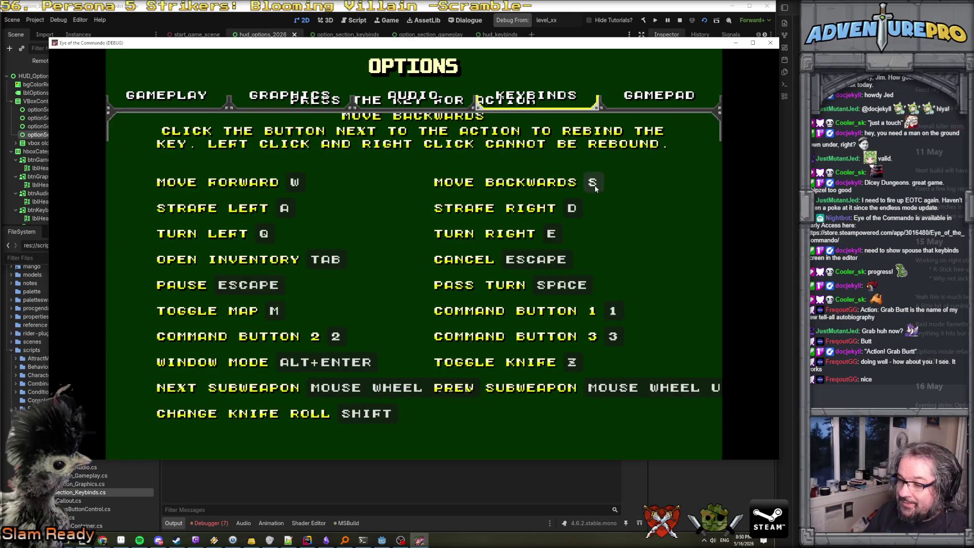
pyautogui.click(567, 214)
pyautogui.click(553, 233)
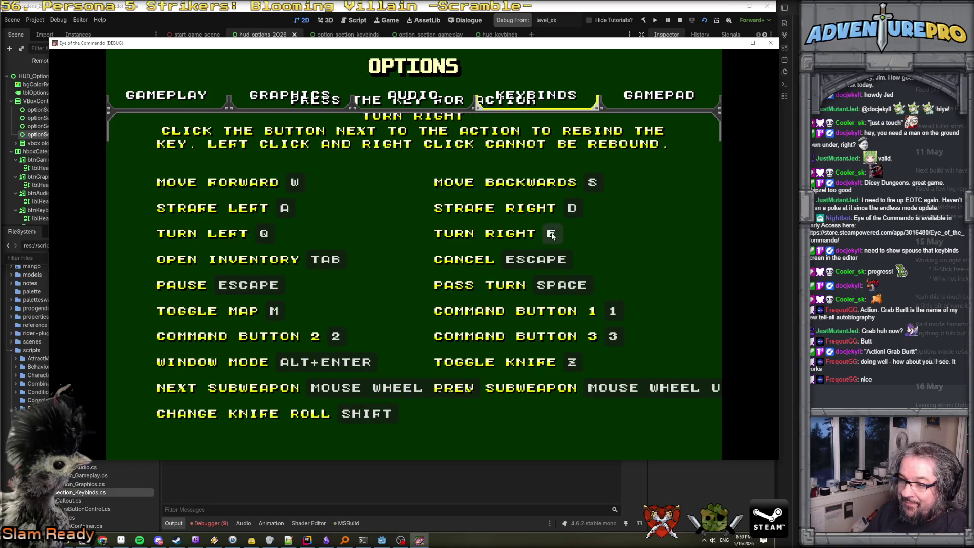
pyautogui.click(215, 526)
pyautogui.click(215, 525)
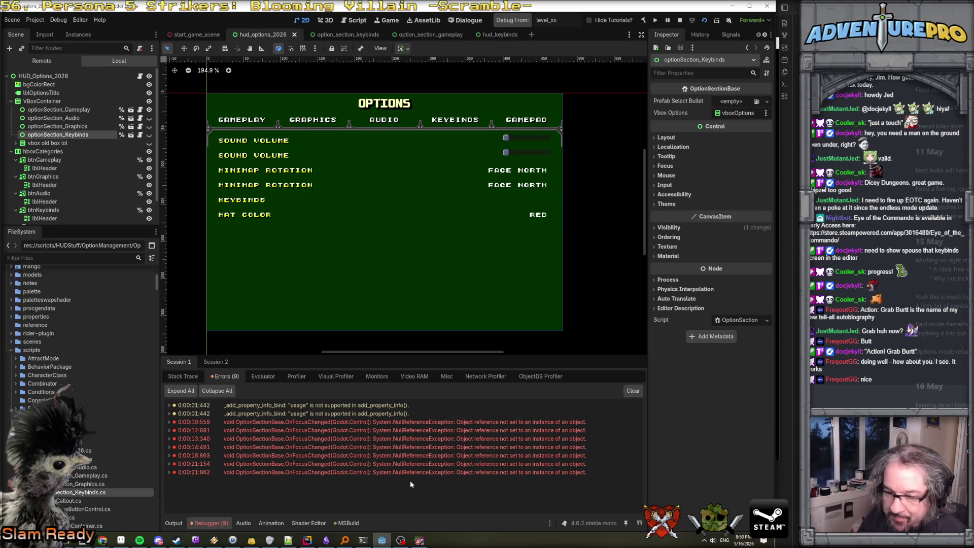
# Bring the running game's debug window back to the front on its Keybinds tab
pyautogui.click(420, 540)
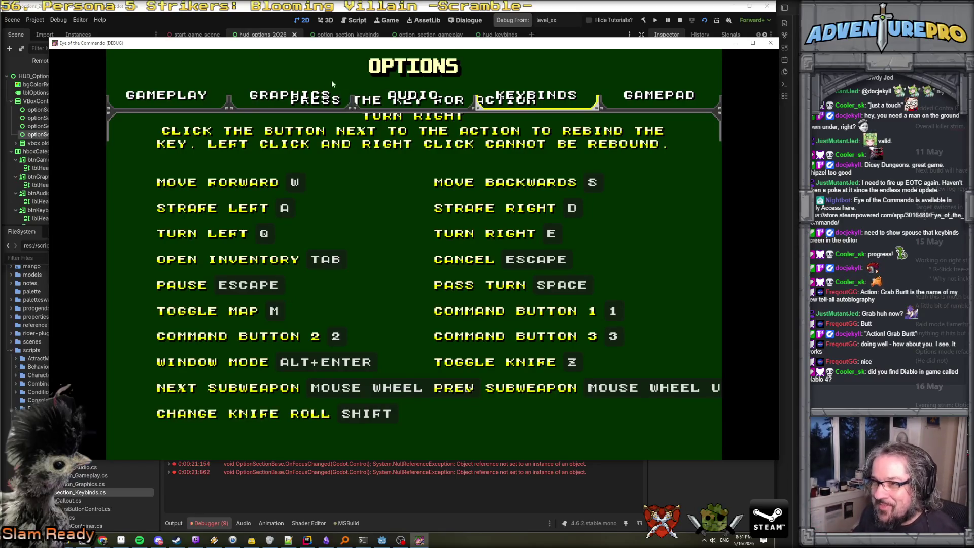
pyautogui.click(297, 95)
pyautogui.click(180, 95)
pyautogui.click(535, 95)
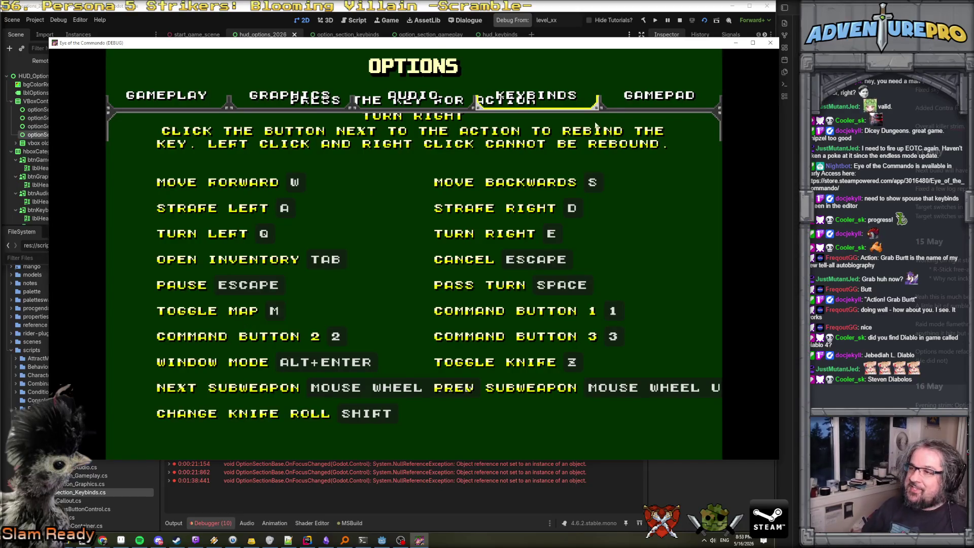
pyautogui.click(325, 99)
# In Graphics, cycle Screen Size through fullscreen and maximized back to Windowed
pyautogui.click(325, 99)
pyautogui.click(382, 95)
pyautogui.click(339, 99)
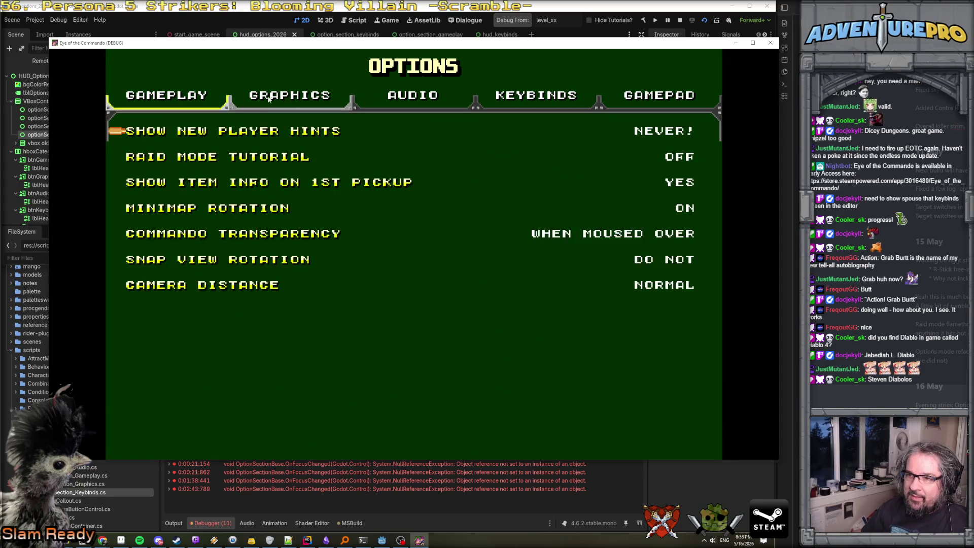
pyautogui.click(383, 96)
pyautogui.click(337, 97)
pyautogui.click(193, 99)
pyautogui.click(289, 96)
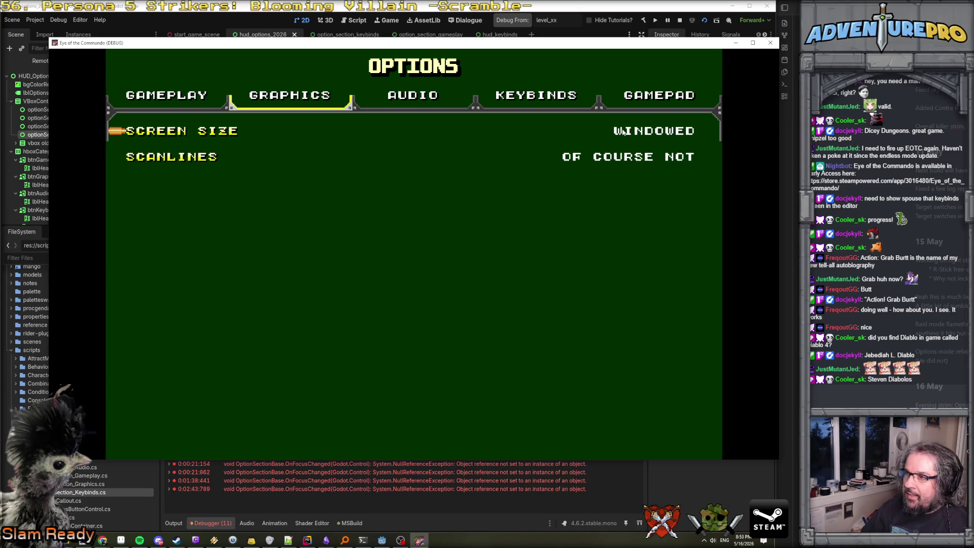
pyautogui.click(623, 131)
pyautogui.click(623, 132)
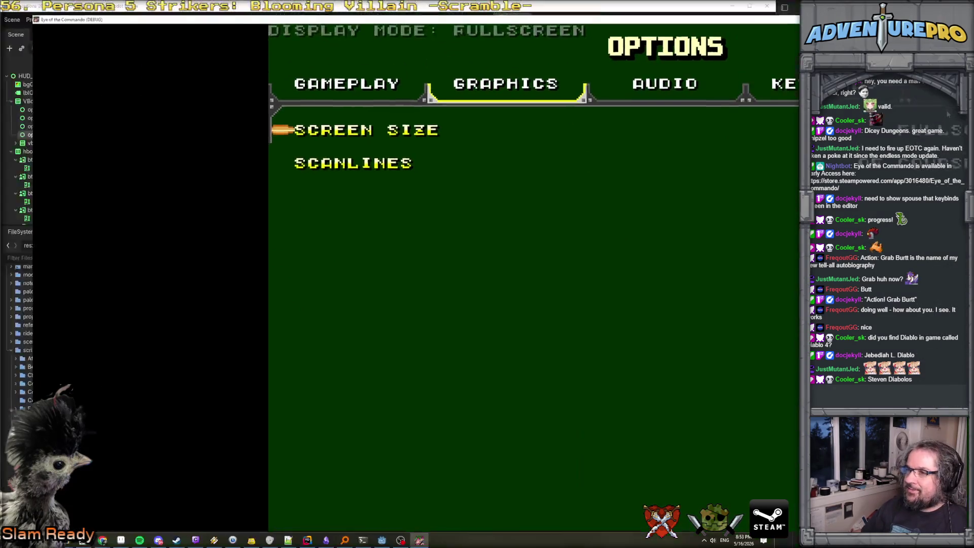
pyautogui.click(334, 133)
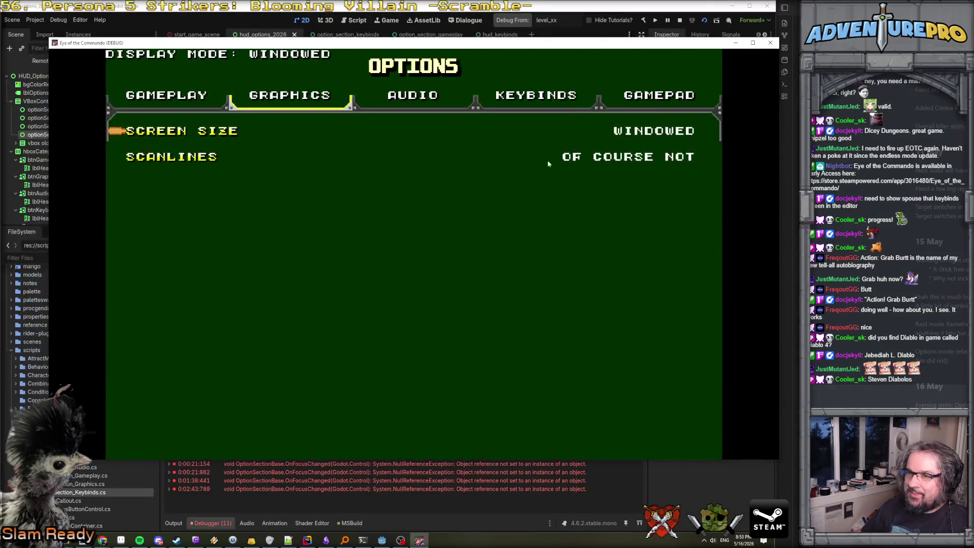
# Toggle the Scanlines setting until it reads HELL YEAH
pyautogui.click(170, 160)
pyautogui.click(170, 160)
pyautogui.click(170, 160)
pyautogui.click(170, 160)
pyautogui.click(170, 160)
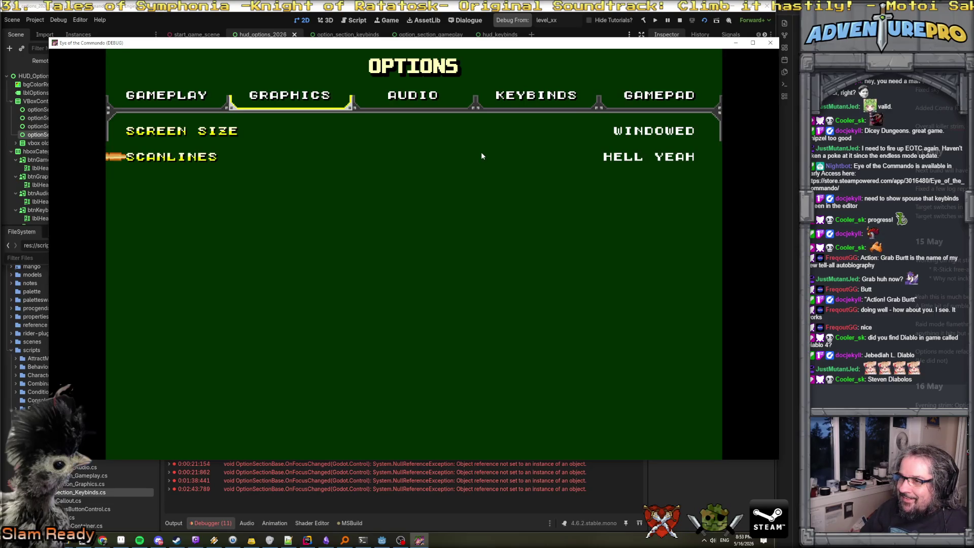
# Move through the Gameplay, Graphics and Audio tabs back to the Keybinds page
pyautogui.press('q')
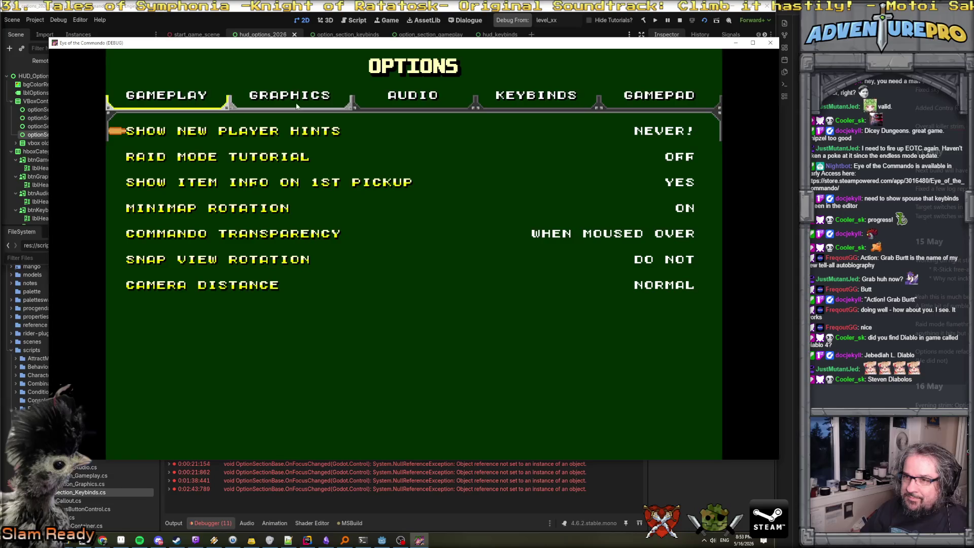
pyautogui.click(294, 106)
pyautogui.click(378, 96)
pyautogui.click(498, 95)
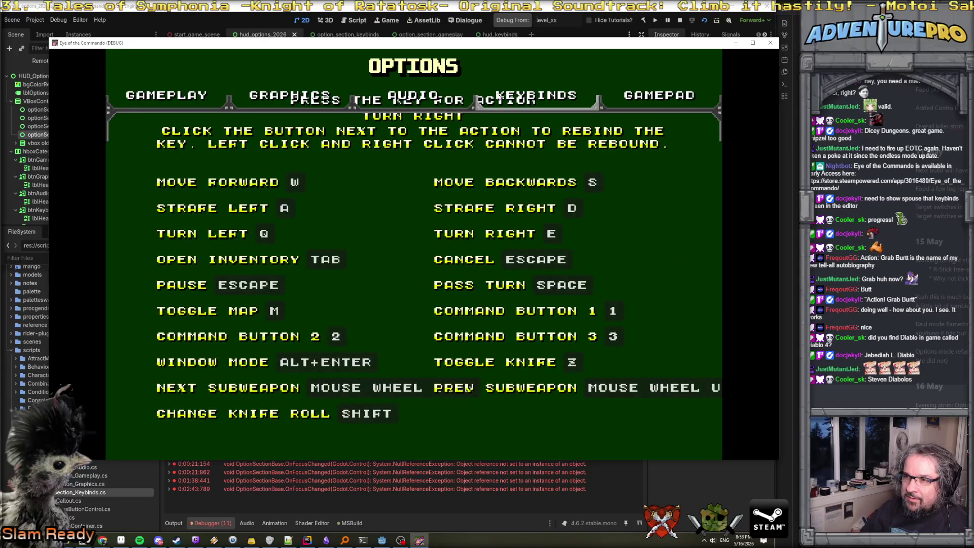
pyautogui.click(498, 95)
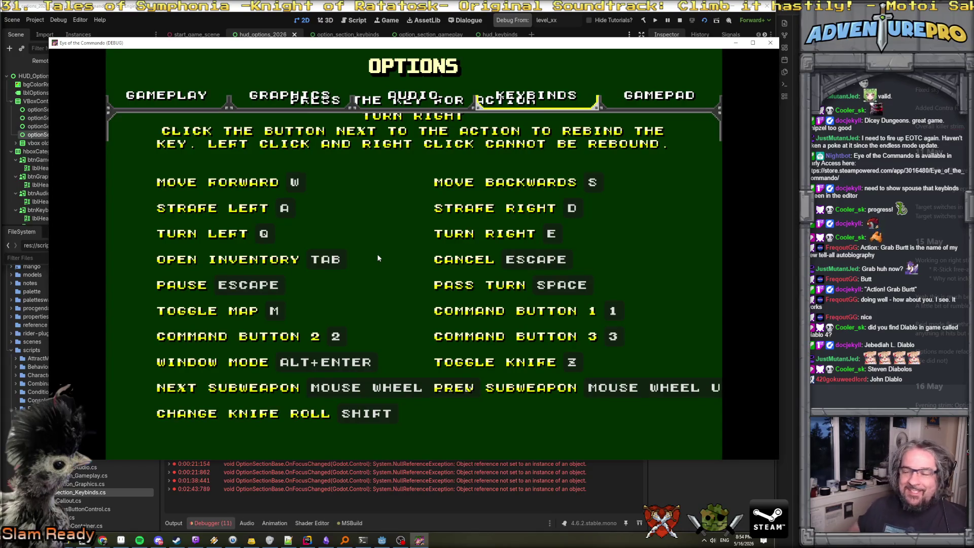
pyautogui.hotkey('alt', 'Tab')
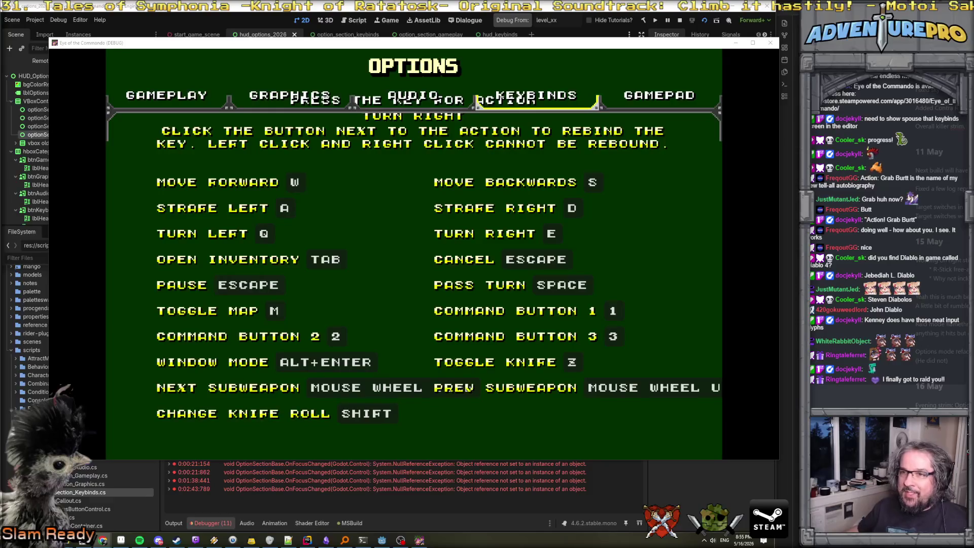
pyautogui.click(181, 98)
# Flip through the Graphics, Audio and Gameplay tabs to Keybinds, then return to the Godot editor
pyautogui.click(285, 96)
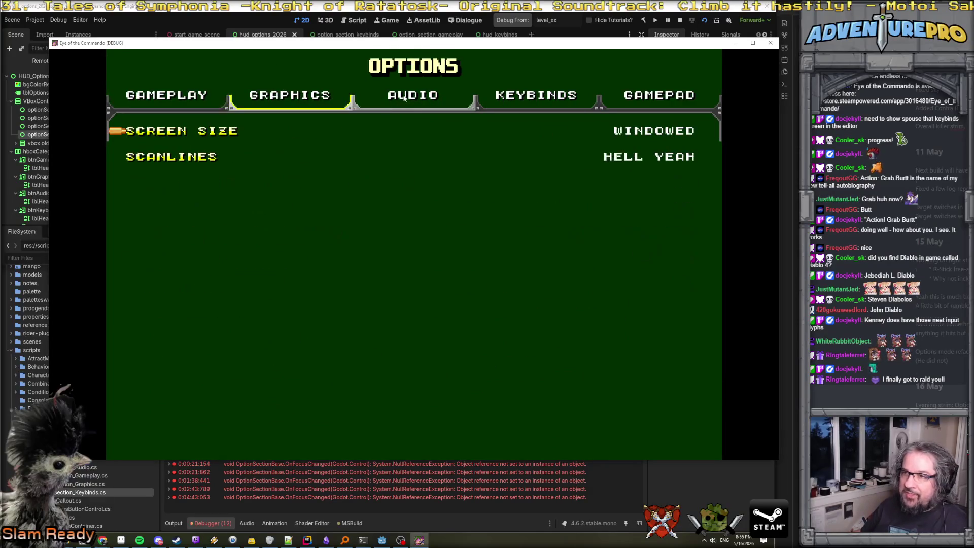
pyautogui.click(413, 96)
pyautogui.click(289, 97)
pyautogui.click(201, 104)
pyautogui.click(289, 96)
pyautogui.click(201, 101)
pyautogui.click(290, 96)
pyautogui.click(367, 91)
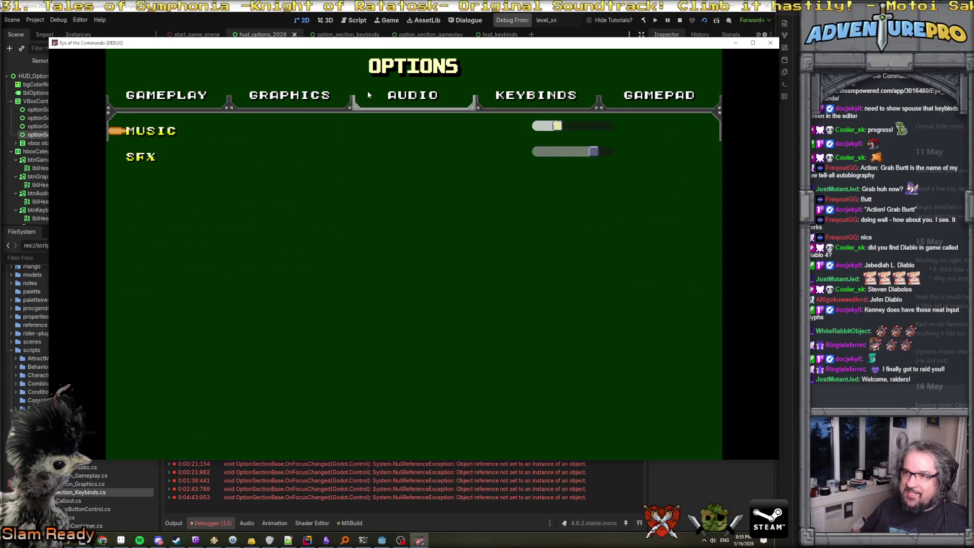
pyautogui.click(533, 104)
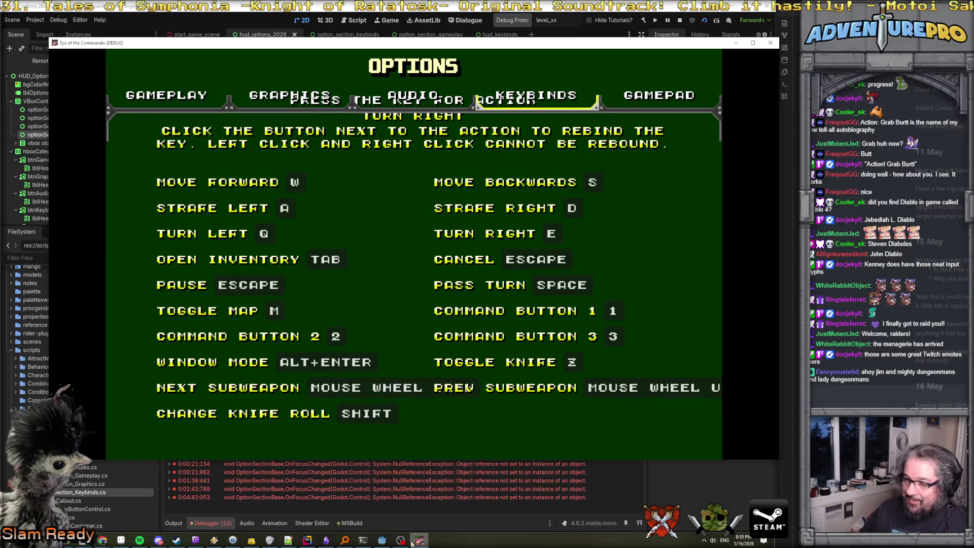
pyautogui.click(381, 540)
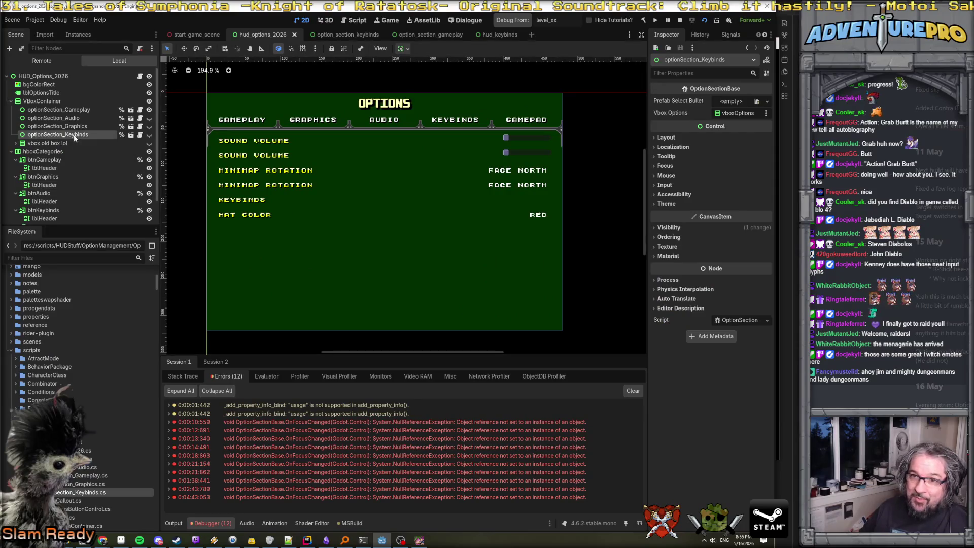
# Filter the FileSystem dock for hud_game and open hud_gamepadbinds.tscn
pyautogui.click(17, 256)
pyautogui.write('h')
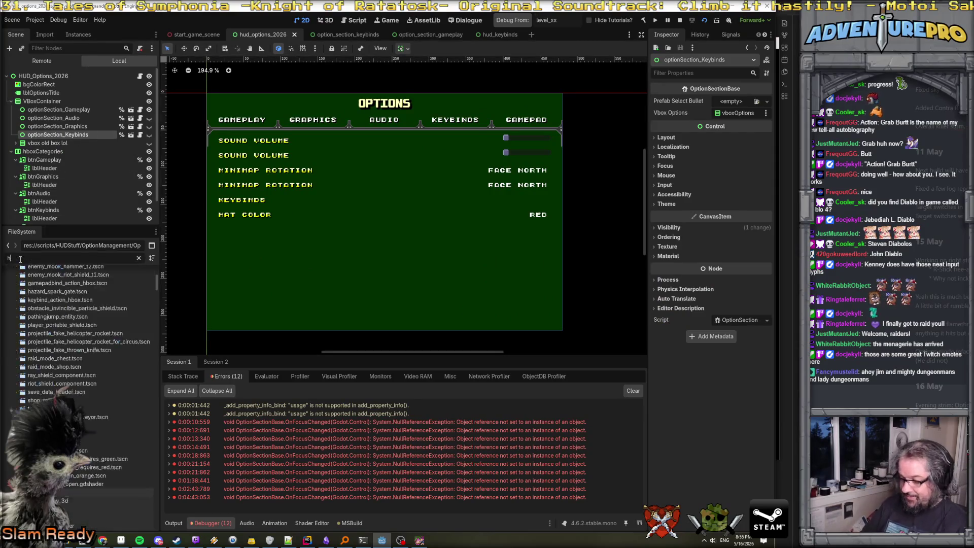
pyautogui.write('ud_game')
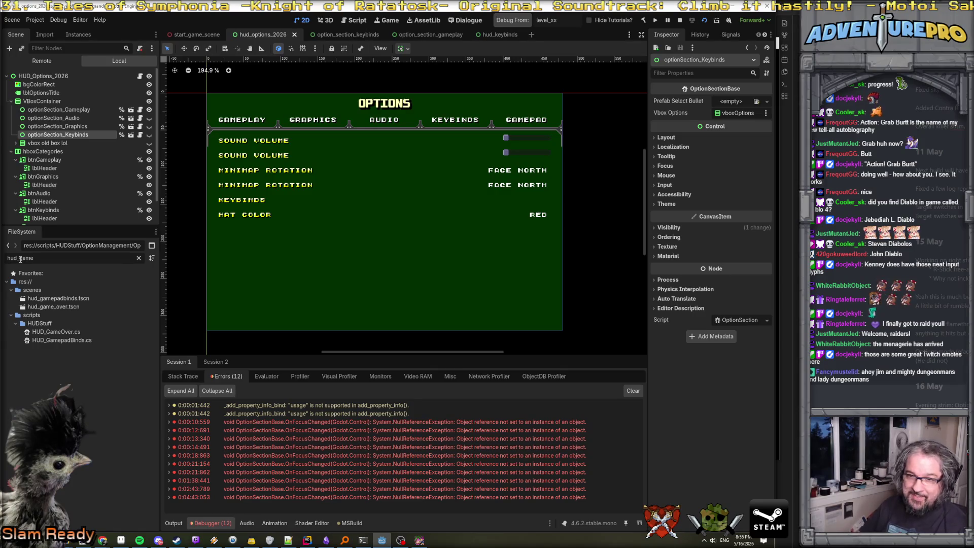
pyautogui.doubleClick(56, 298)
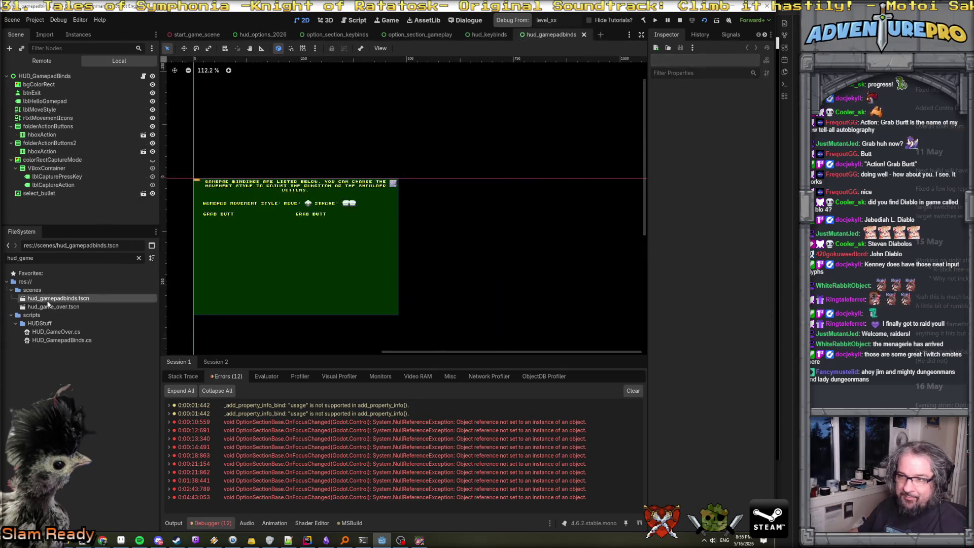
pyautogui.scroll(10, 304, 207)
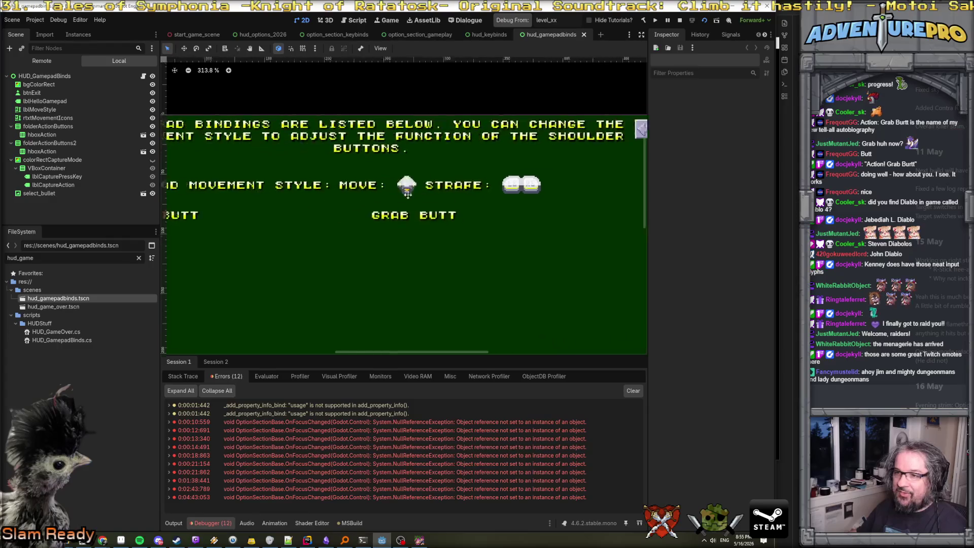
pyautogui.scroll(-2, 444, 187)
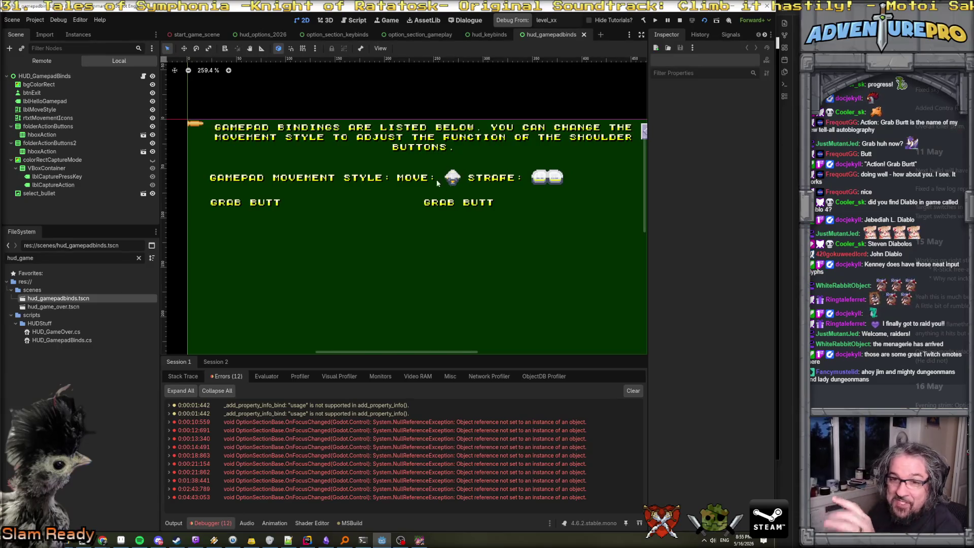
pyautogui.scroll(20, 451, 170)
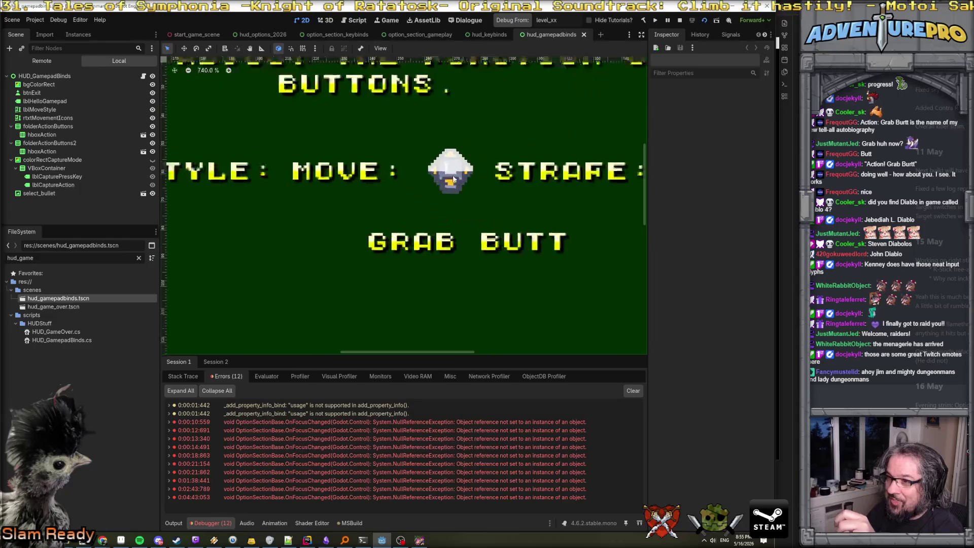
pyautogui.scroll(4, 454, 160)
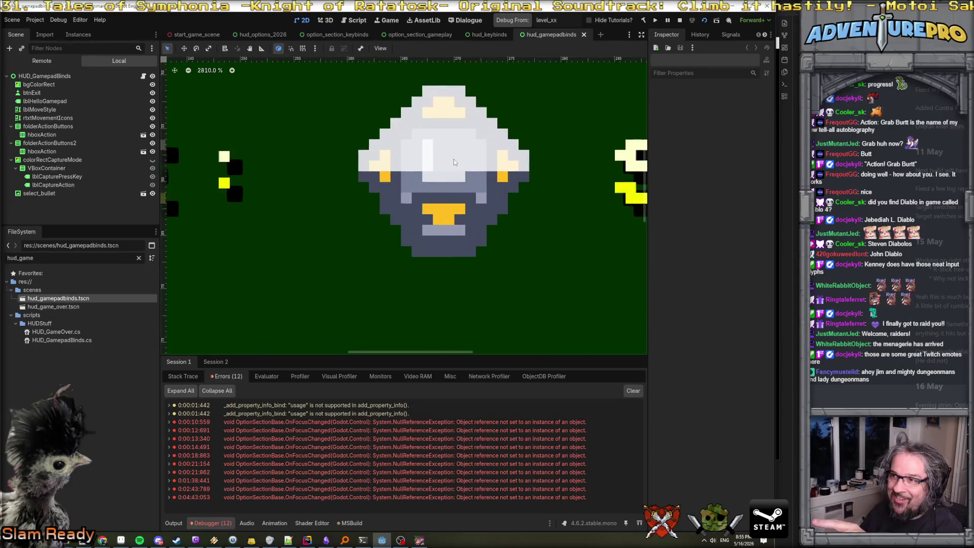
pyautogui.scroll(-7, 453, 164)
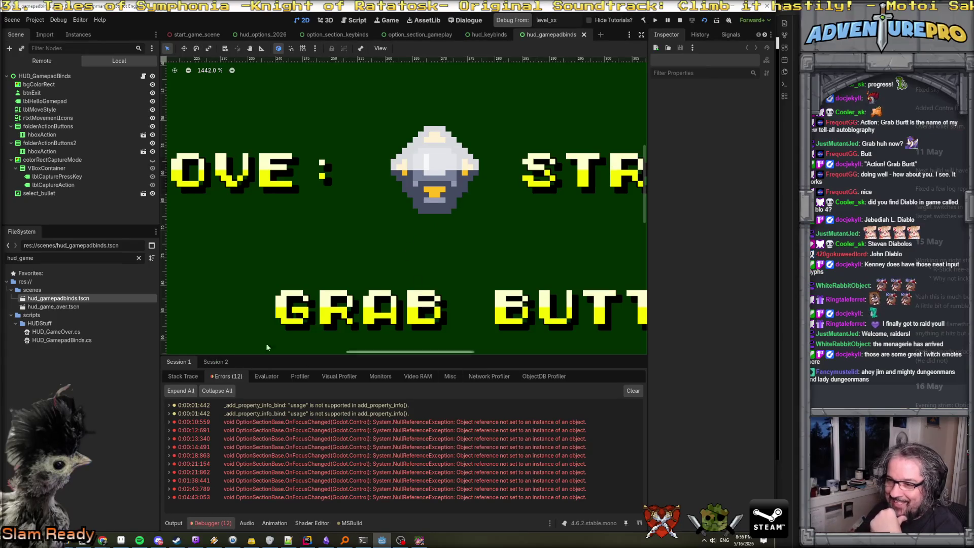
# Zoom onto the Move icon, enlarge the debugger panel, and select the lblMoveStyle label
pyautogui.scroll(-5, 530, 170)
pyautogui.scroll(-2, 531, 168)
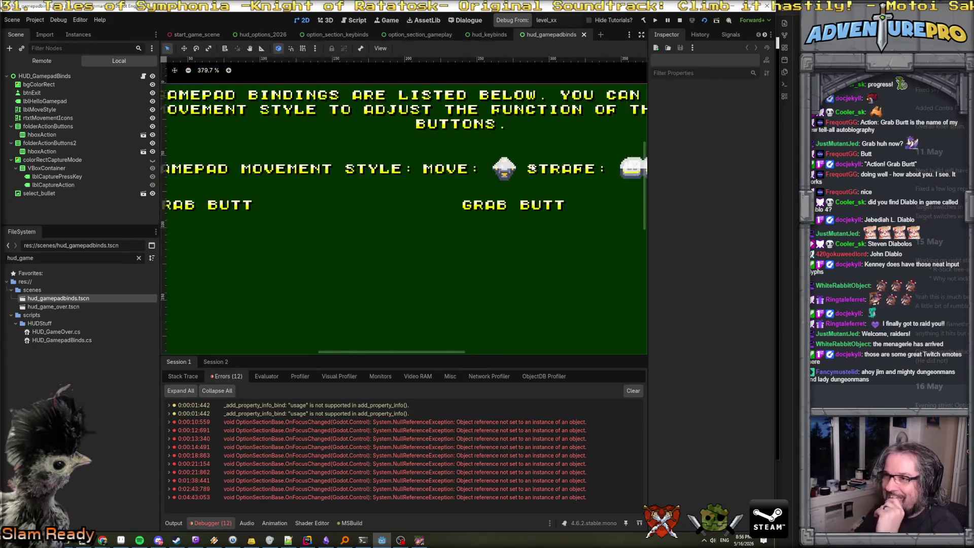
pyautogui.scroll(1, 613, 167)
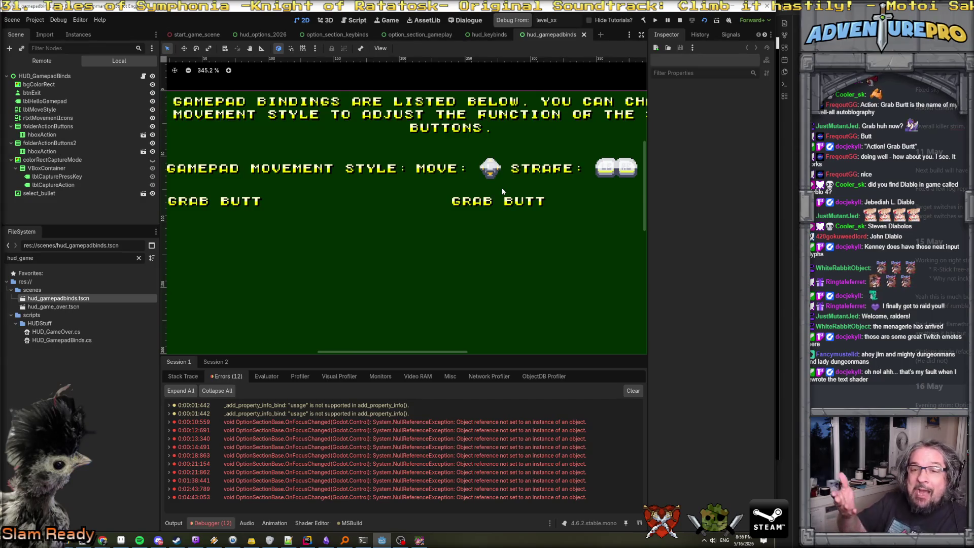
pyautogui.scroll(-1, 488, 170)
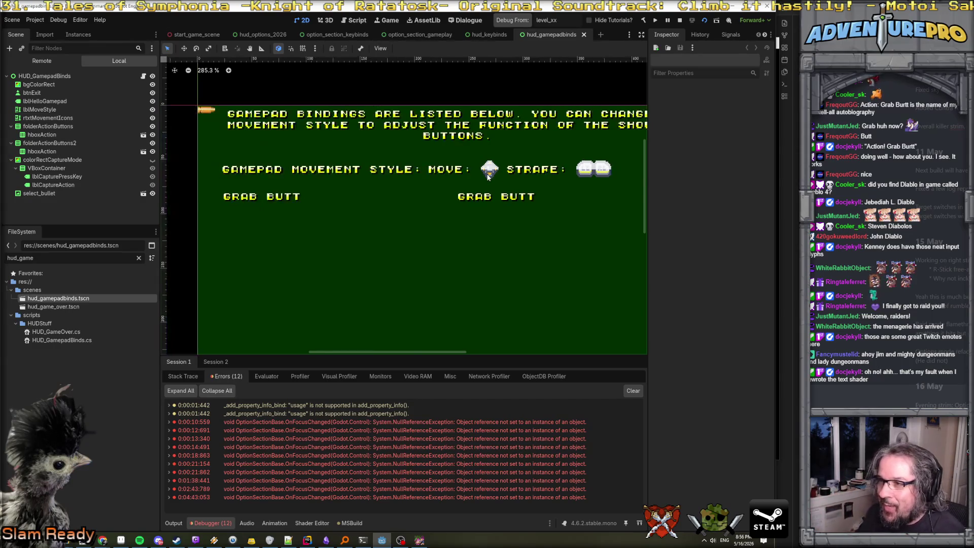
pyautogui.scroll(3, 488, 170)
pyautogui.moveTo(266, 356); pyautogui.dragTo(287, 285)
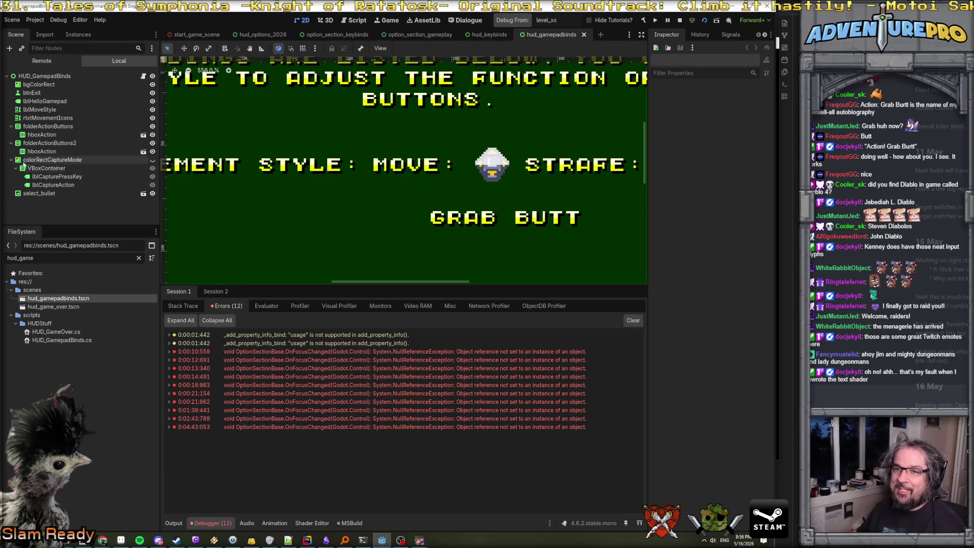
pyautogui.click(51, 109)
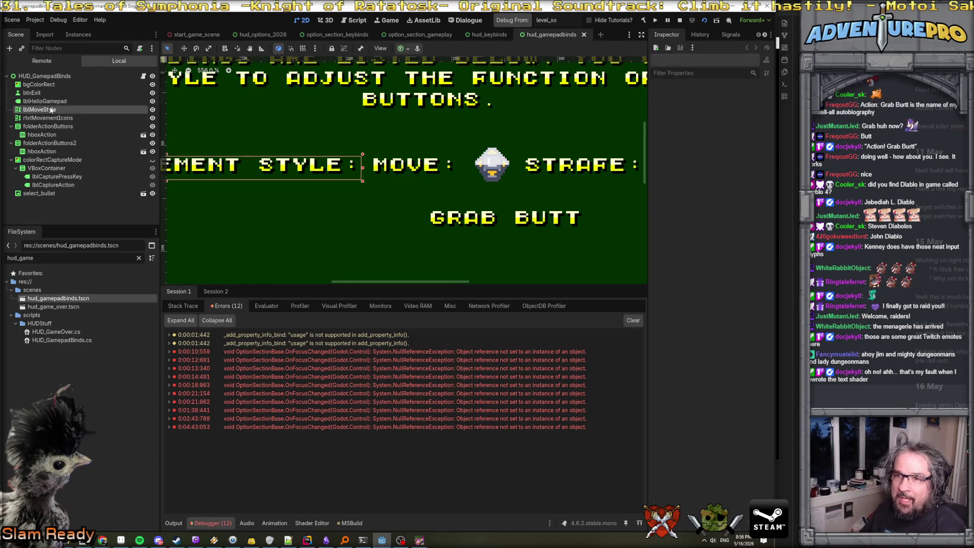
# Select rtxtMovementIcons, highlight the Move icon's img markup, and scroll to its sh_text material
pyautogui.click(74, 117)
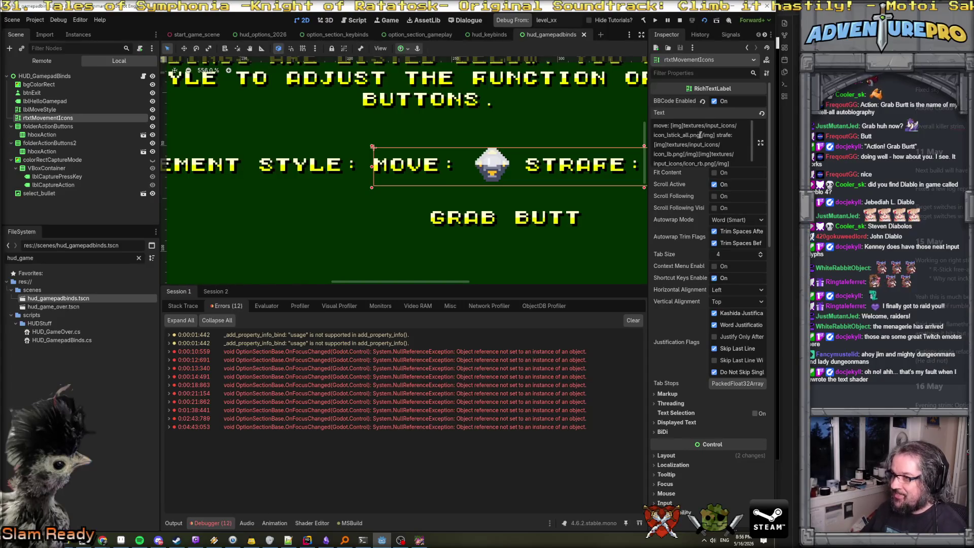
pyautogui.moveTo(670, 125)
pyautogui.mouseDown()
pyautogui.moveTo(733, 135)
pyautogui.moveTo(715, 135)
pyautogui.mouseUp()
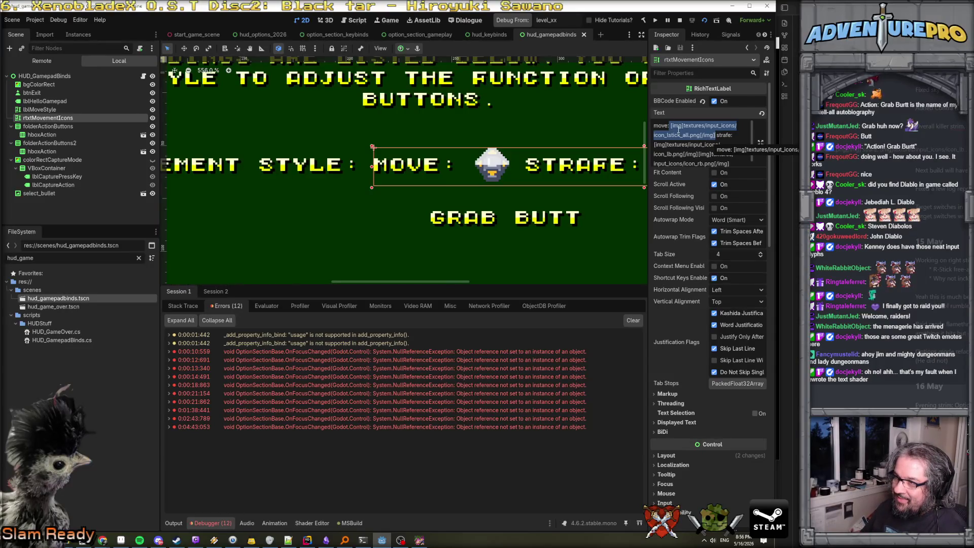
pyautogui.scroll(-10, 702, 263)
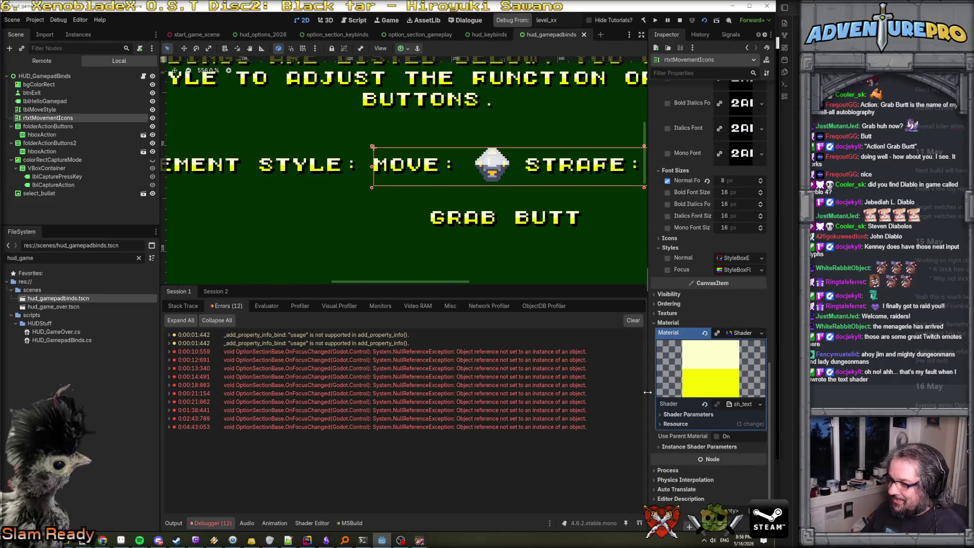
# Open sh_text.gdshader in the Shader Editor and enlarge its code area
pyautogui.moveTo(648, 392); pyautogui.dragTo(442, 386)
pyautogui.click(684, 404)
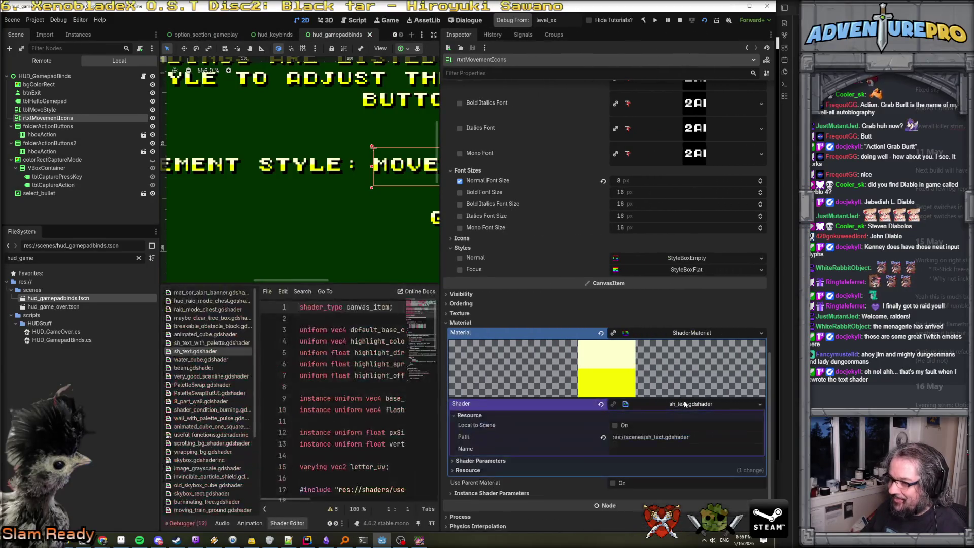
pyautogui.moveTo(371, 283); pyautogui.dragTo(373, 209)
pyautogui.moveTo(441, 344); pyautogui.dragTo(679, 350)
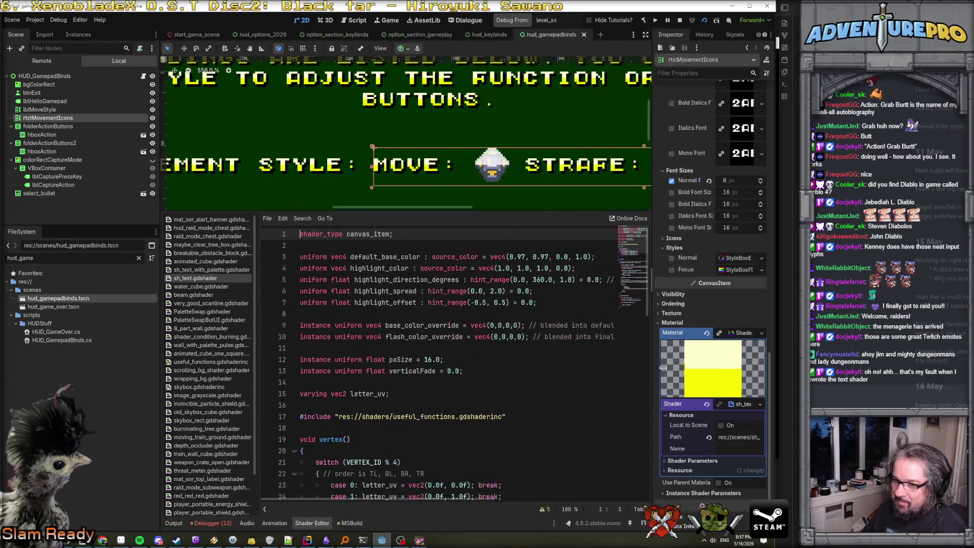
# Read through the shader's vertex corner-UV switch and fragment color logic
pyautogui.scroll(-5, 582, 393)
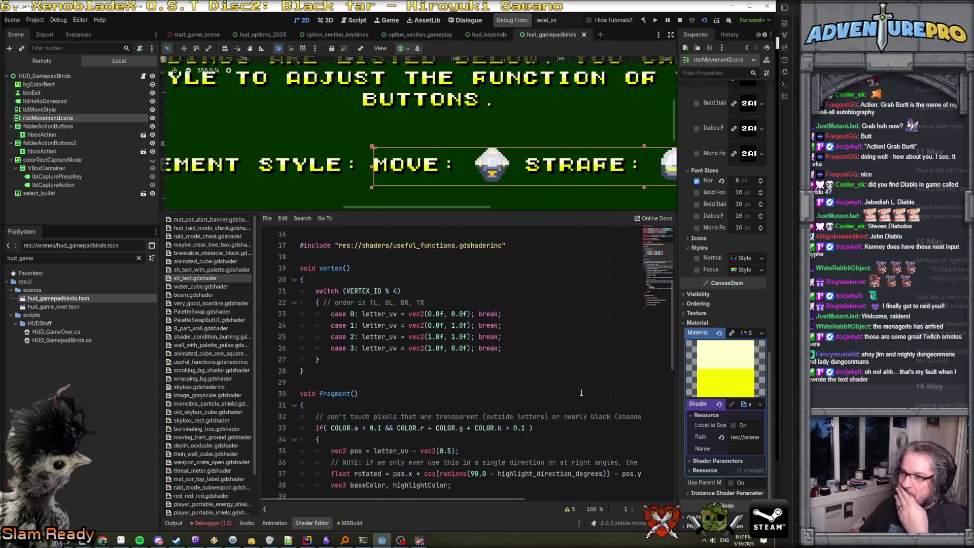
pyautogui.scroll(-1, 446, 332)
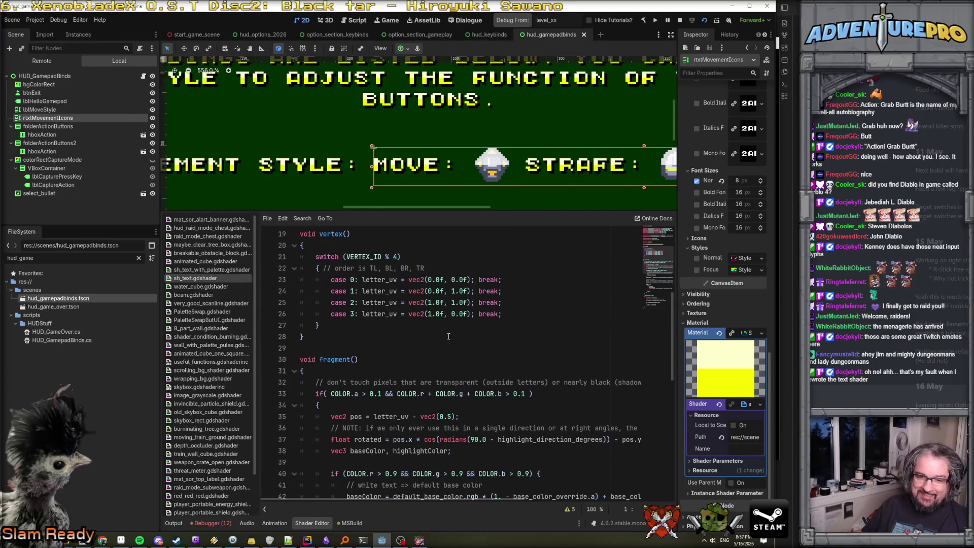
pyautogui.scroll(-1, 448, 336)
pyautogui.scroll(-1, 481, 348)
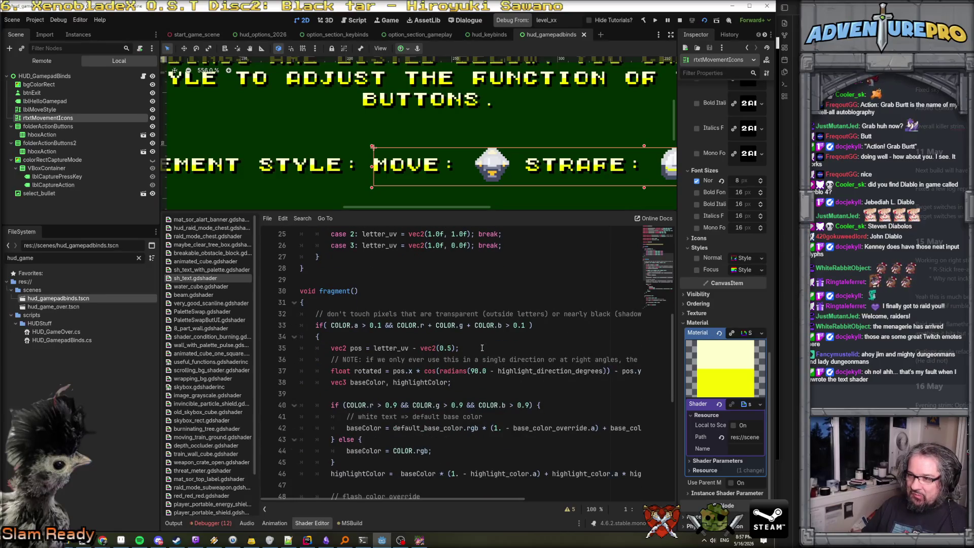
pyautogui.scroll(-4, 482, 348)
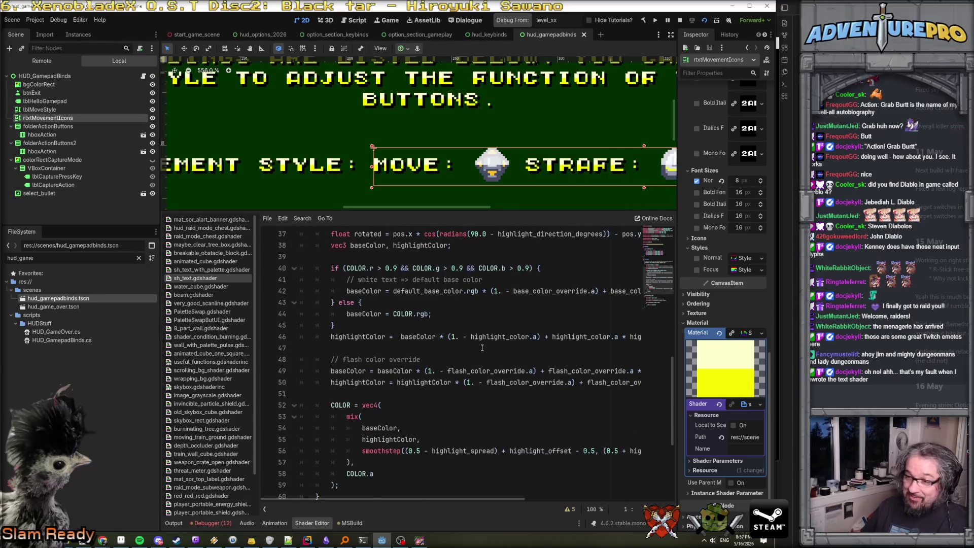
pyautogui.scroll(-3, 481, 348)
pyautogui.scroll(-2, 482, 348)
pyautogui.scroll(10, 482, 348)
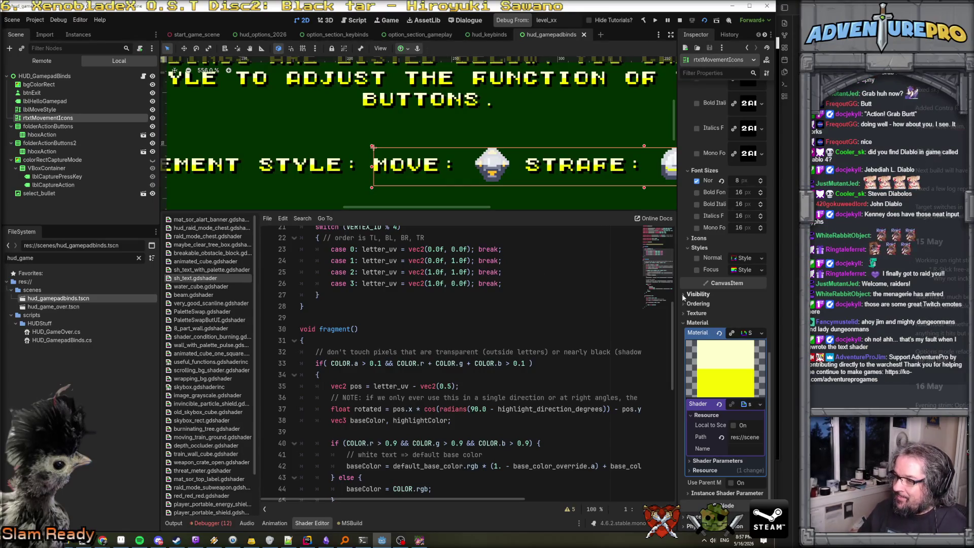
pyautogui.moveTo(676, 294)
pyautogui.mouseDown()
pyautogui.moveTo(563, 296)
pyautogui.moveTo(640, 299)
pyautogui.mouseUp()
pyautogui.scroll(3, 498, 336)
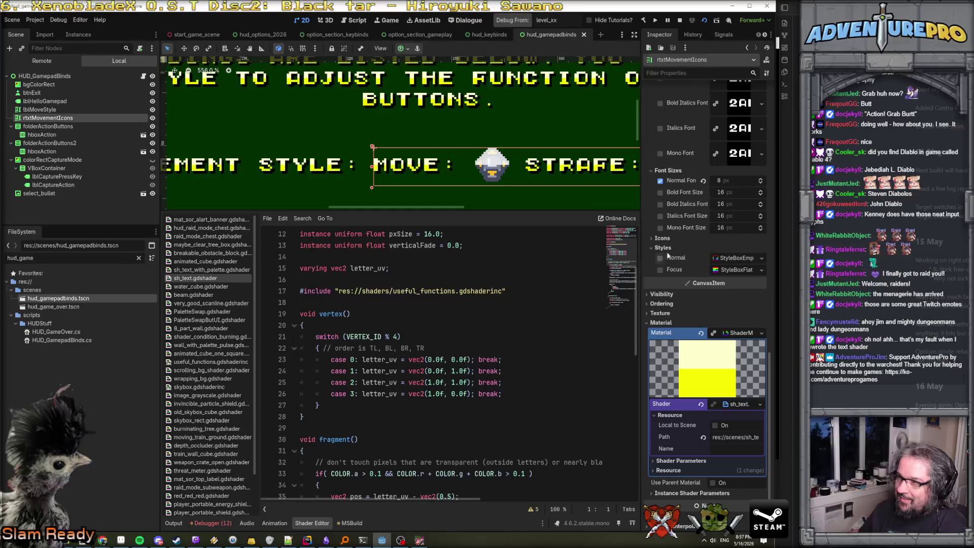
pyautogui.scroll(10, 692, 223)
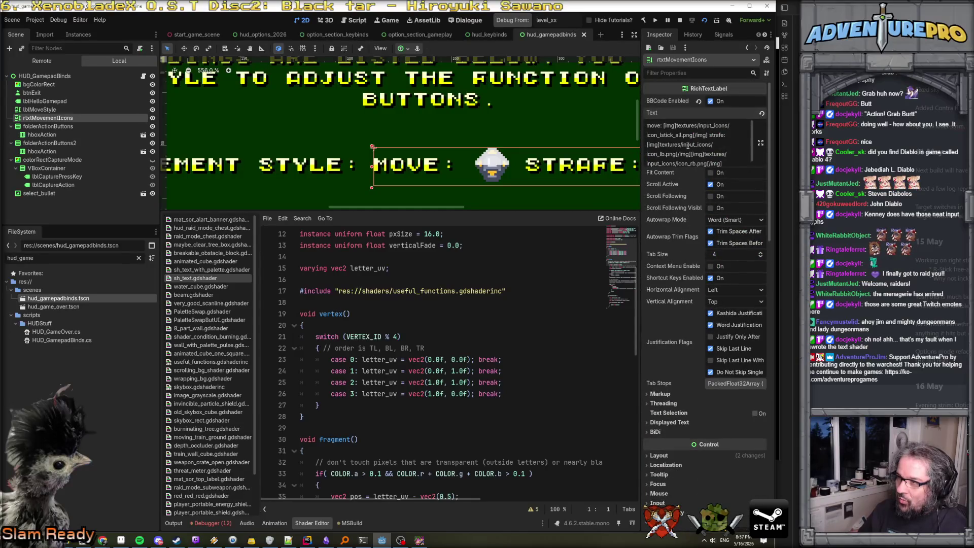
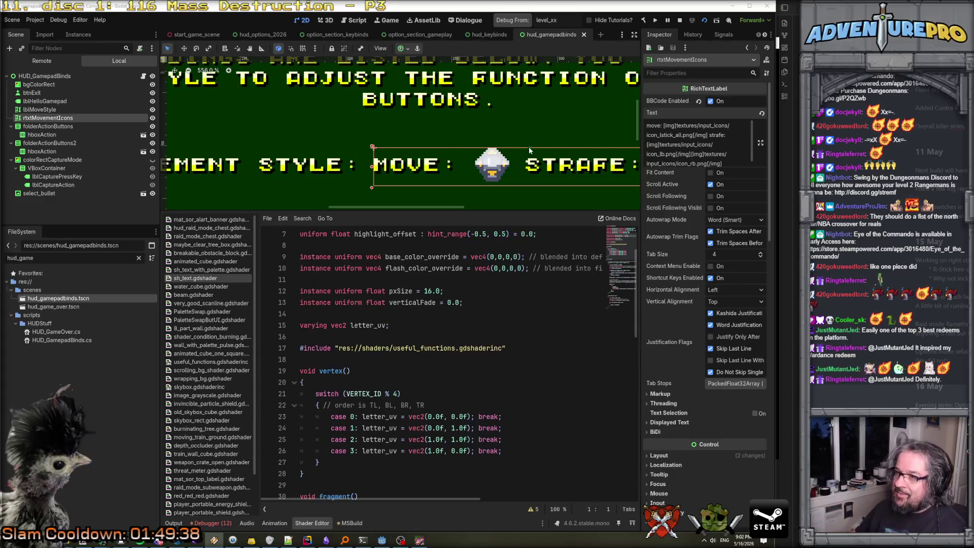
# Narrow the left docks to give the shader editor and scene preview more width
pyautogui.scroll(4, 527, 145)
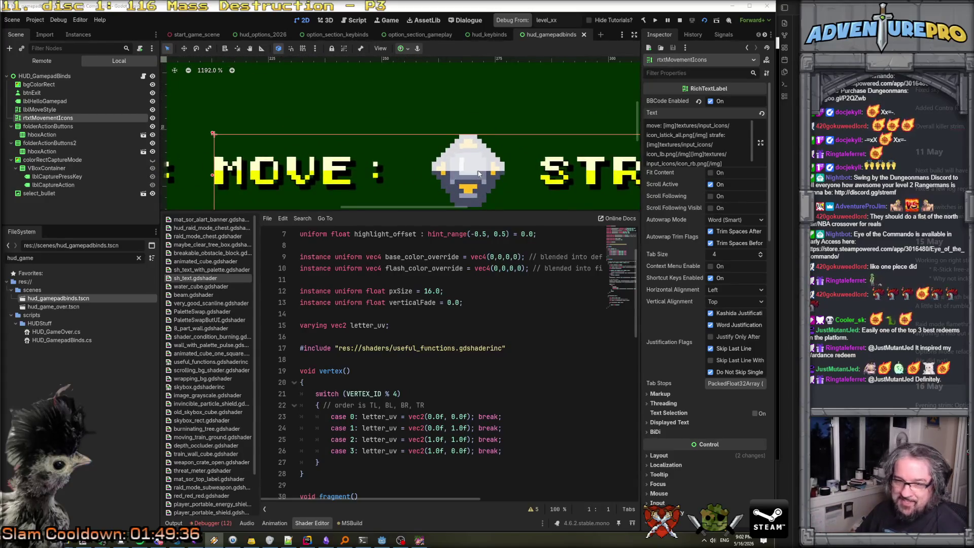
pyautogui.scroll(-3, 478, 173)
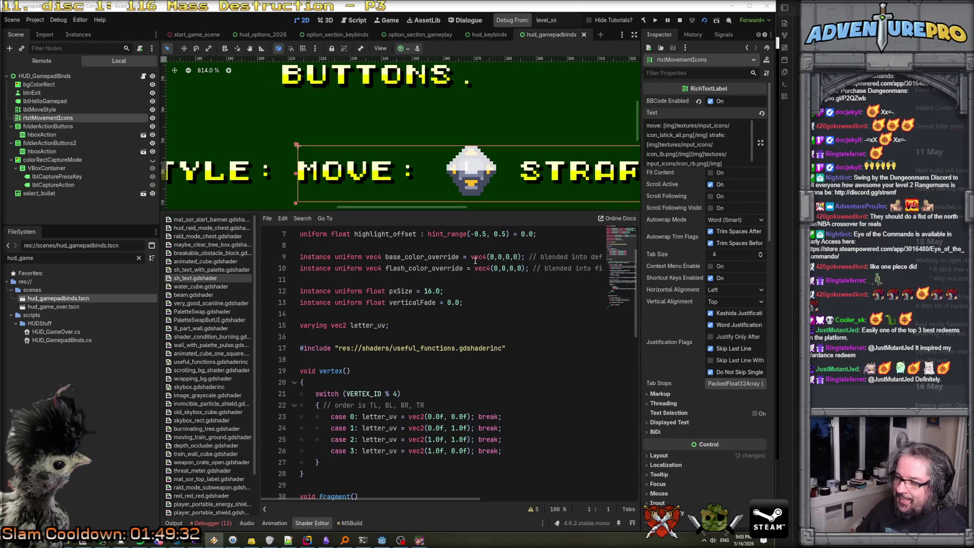
pyautogui.scroll(-2, 476, 260)
pyautogui.scroll(5, 474, 264)
pyautogui.keyDown('ctrl'); pyautogui.scroll(-4, 473, 267); pyautogui.keyUp('ctrl')
pyautogui.keyDown('ctrl'); pyautogui.scroll(3, 473, 267); pyautogui.keyUp('ctrl')
pyautogui.keyDown('ctrl'); pyautogui.scroll(3, 473, 267); pyautogui.keyUp('ctrl')
pyautogui.scroll(-3, 425, 294)
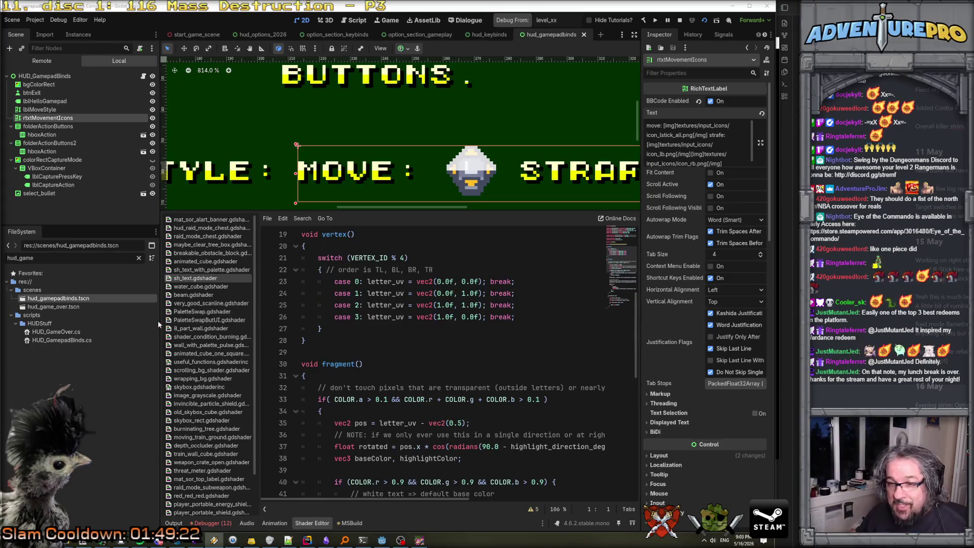
pyautogui.moveTo(158, 323); pyautogui.dragTo(116, 327)
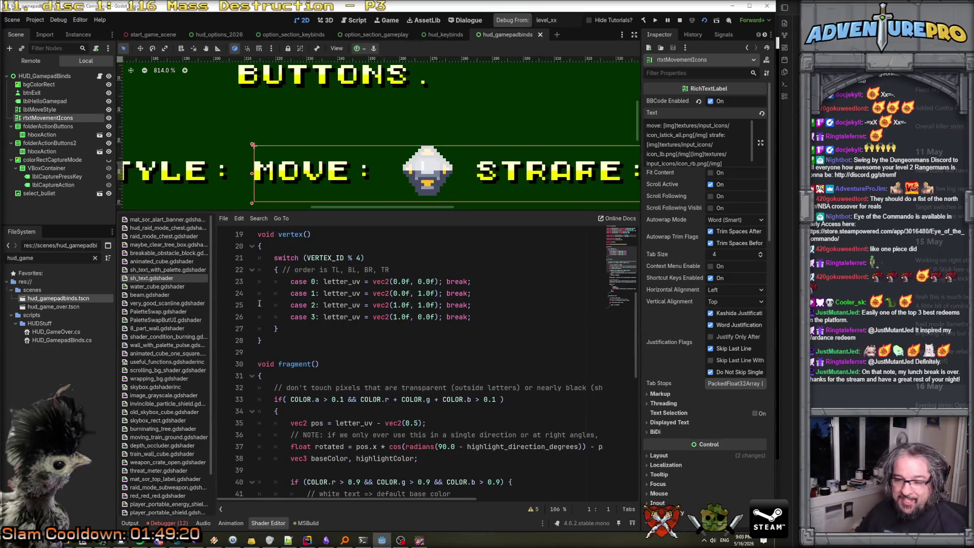
# Scroll through the shader code and place the cursor on line 31 inside fragment()
pyautogui.scroll(-9, 393, 304)
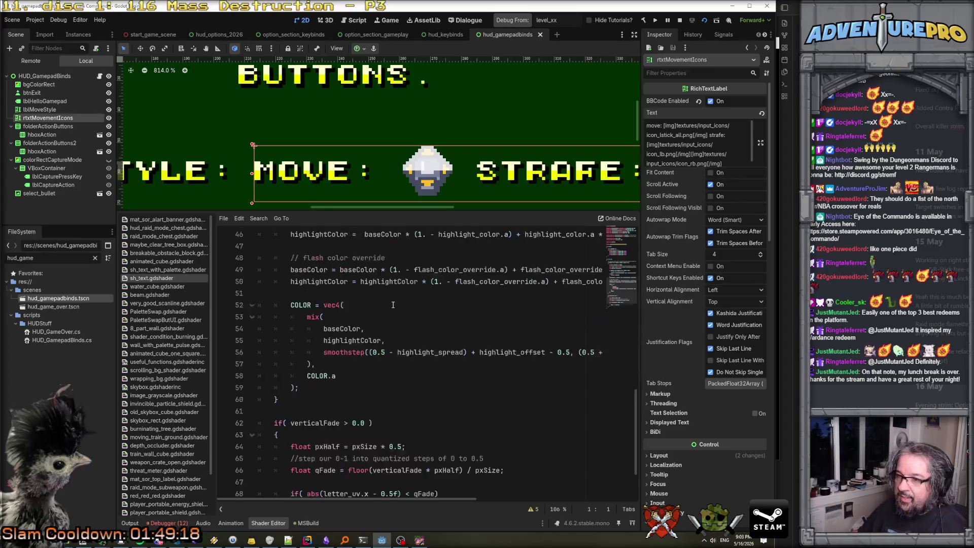
pyautogui.scroll(10, 393, 305)
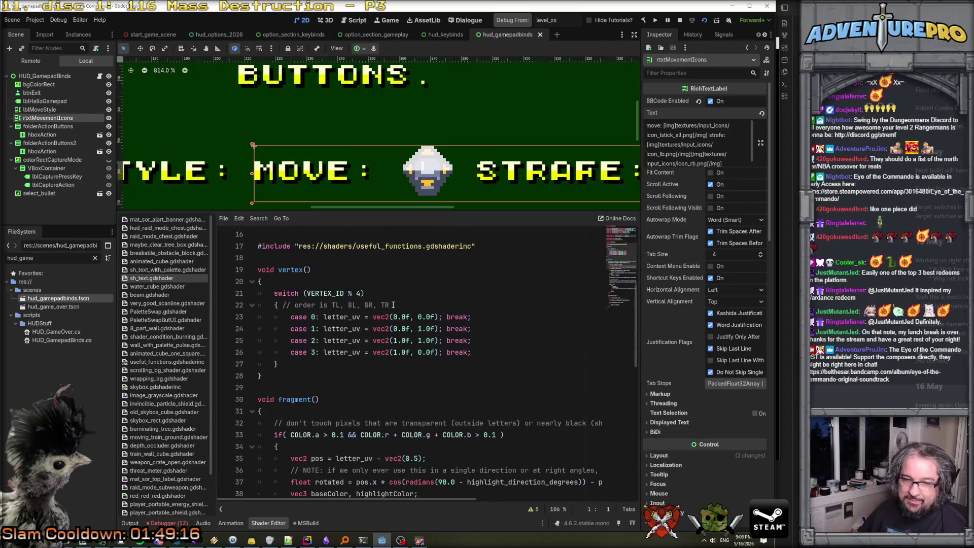
pyautogui.scroll(-1, 392, 305)
pyautogui.scroll(2, 434, 275)
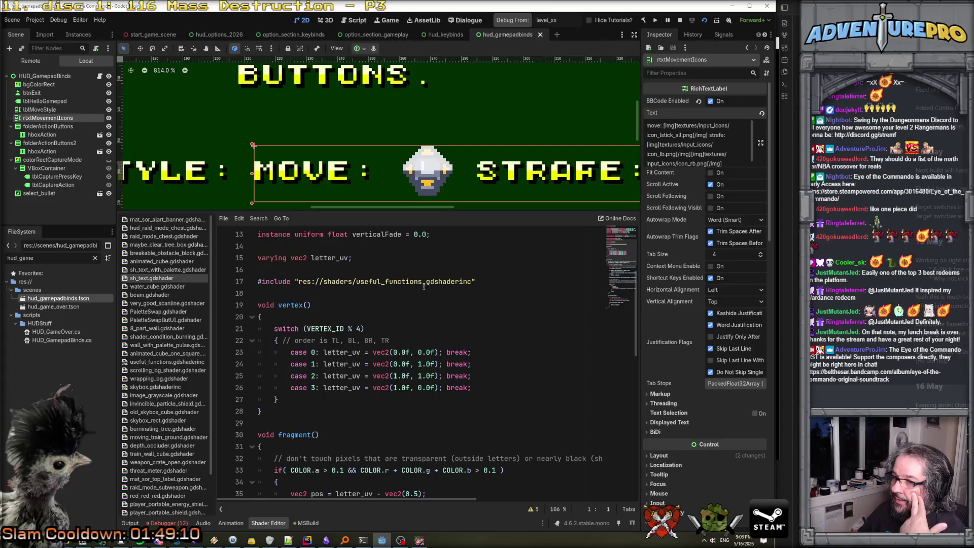
pyautogui.scroll(-3, 413, 277)
pyautogui.scroll(1, 414, 278)
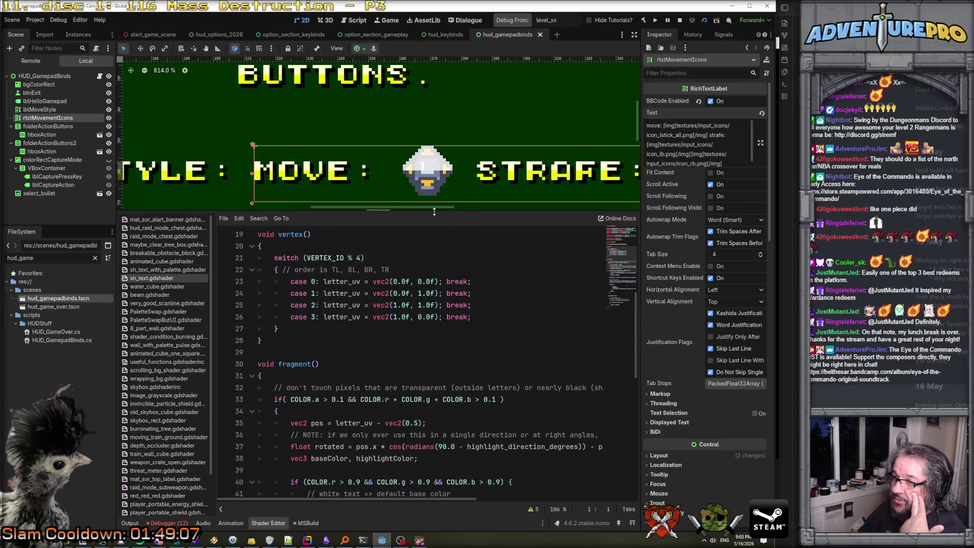
pyautogui.scroll(-3, 424, 279)
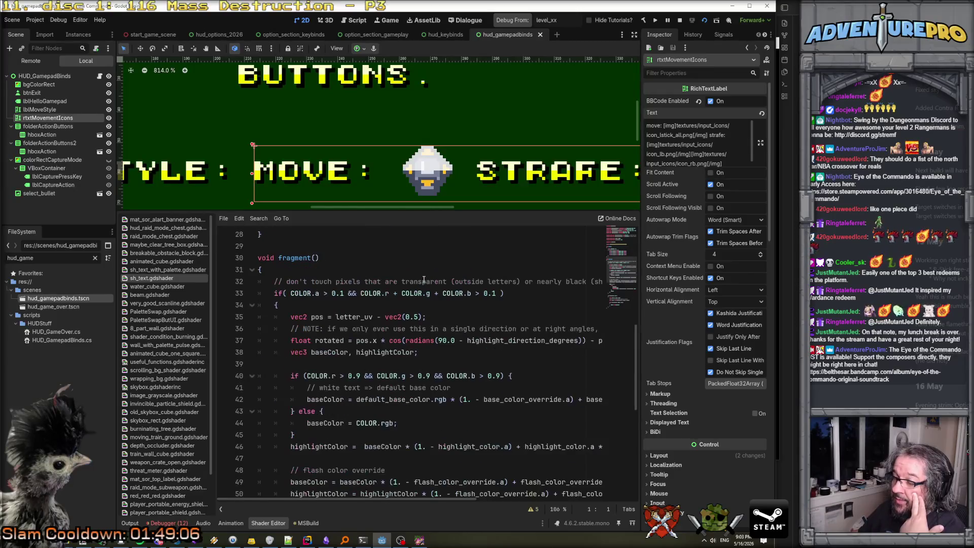
pyautogui.click(380, 270)
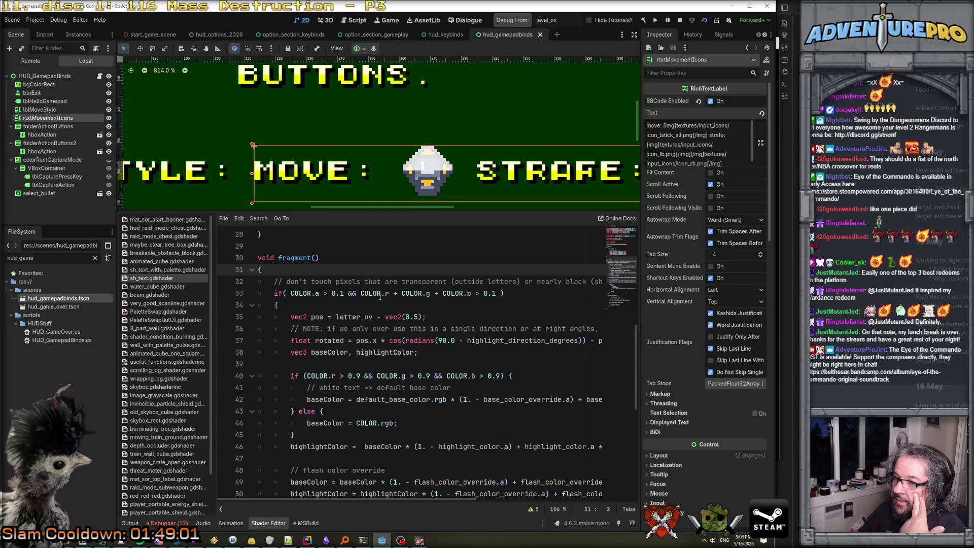
pyautogui.scroll(-1, 375, 296)
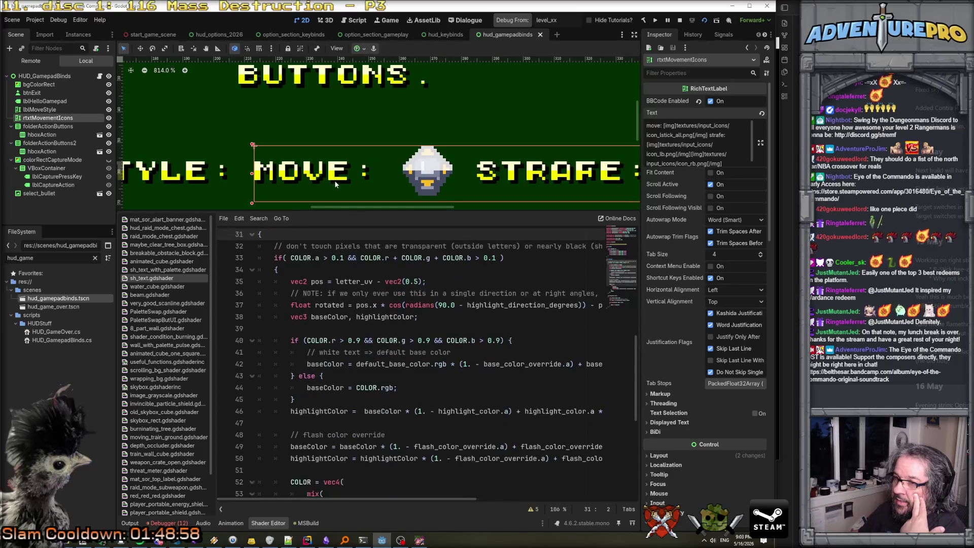
pyautogui.scroll(-5, 709, 362)
pyautogui.scroll(-10, 709, 361)
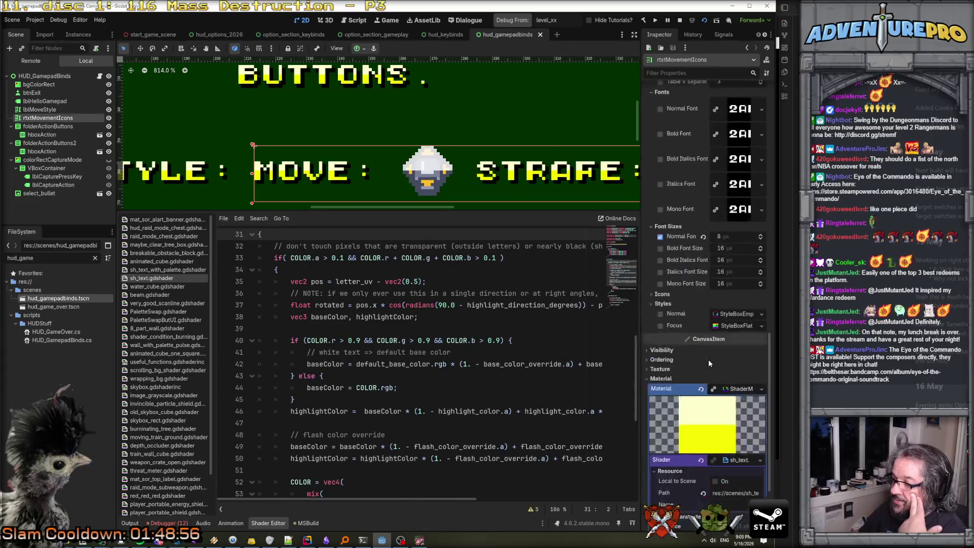
pyautogui.scroll(8, 708, 359)
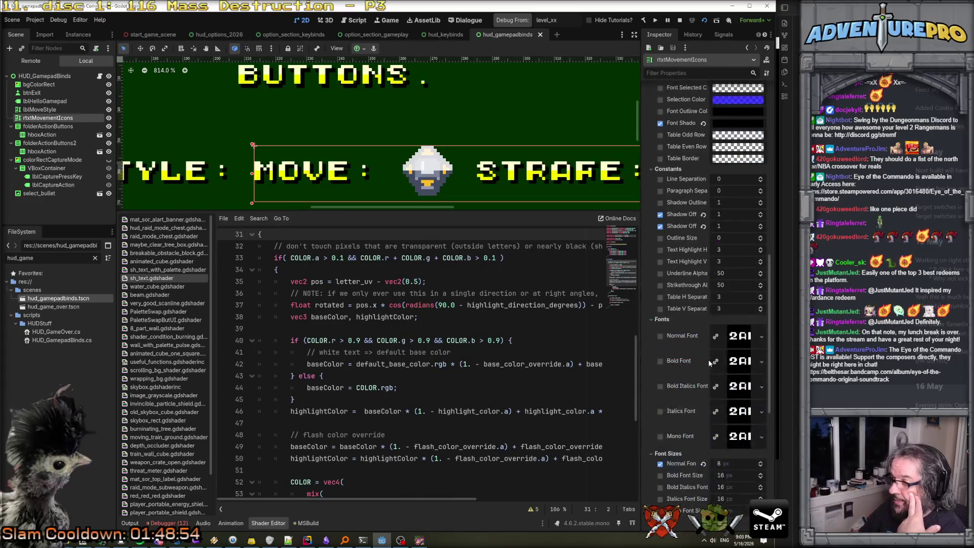
pyautogui.scroll(-2, 710, 361)
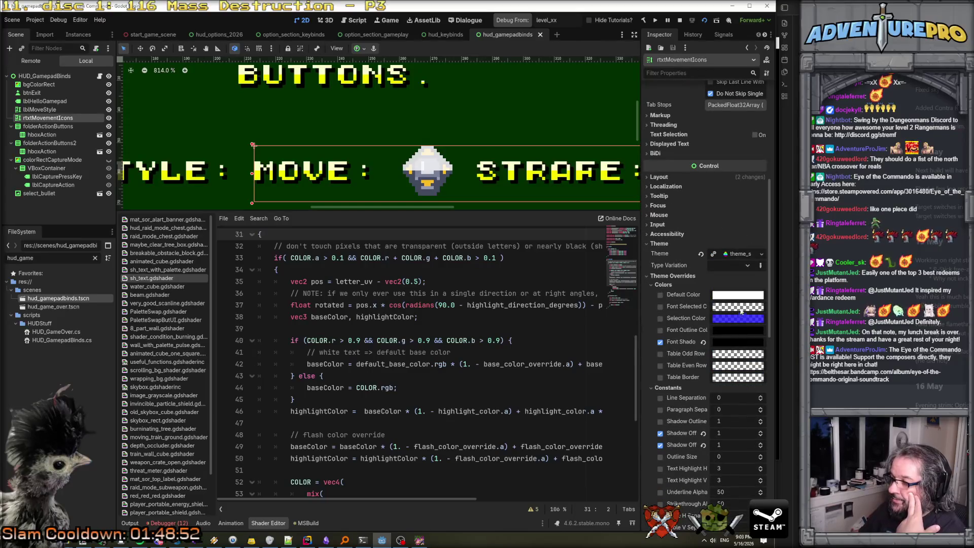
pyautogui.moveTo(740, 298)
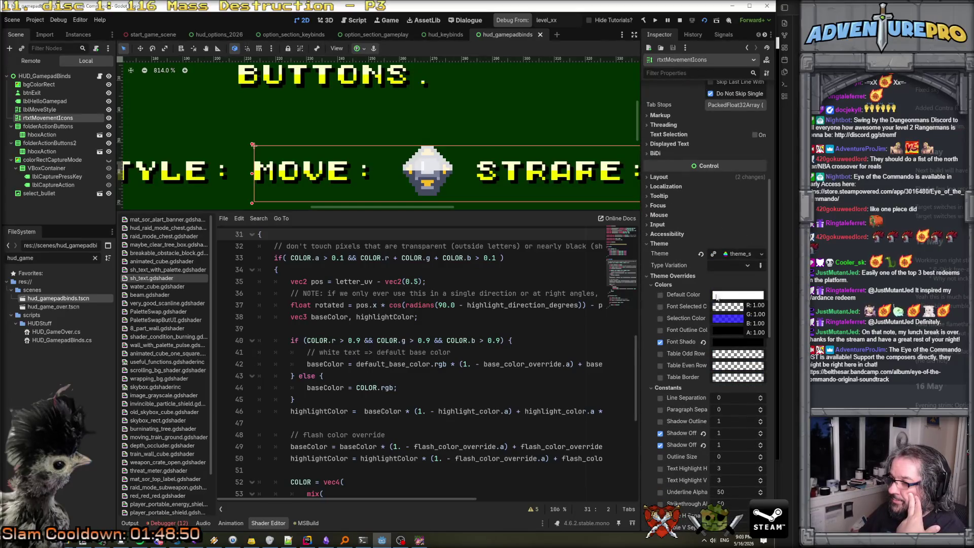
pyautogui.scroll(10, 689, 275)
pyautogui.scroll(-20, 689, 275)
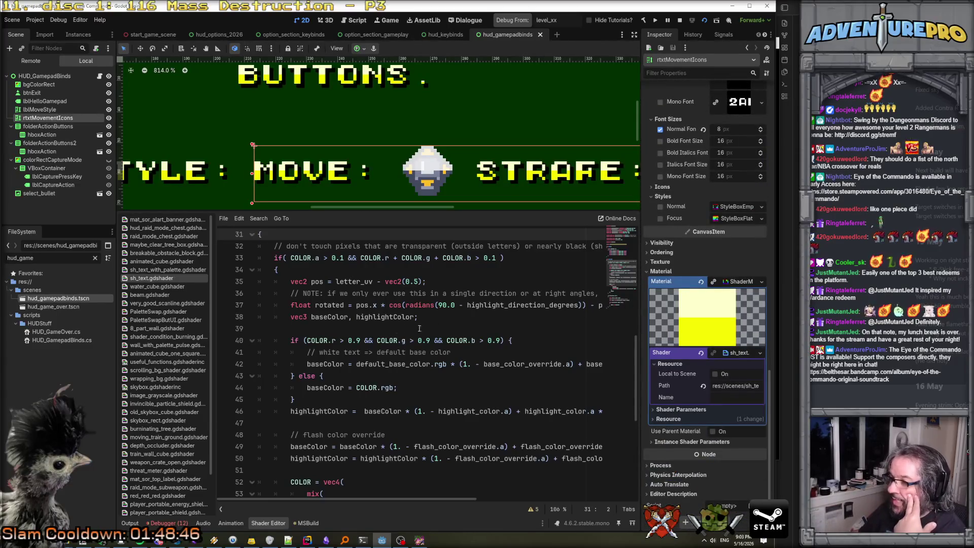
pyautogui.scroll(2, 341, 316)
pyautogui.moveTo(274, 328); pyautogui.dragTo(541, 334)
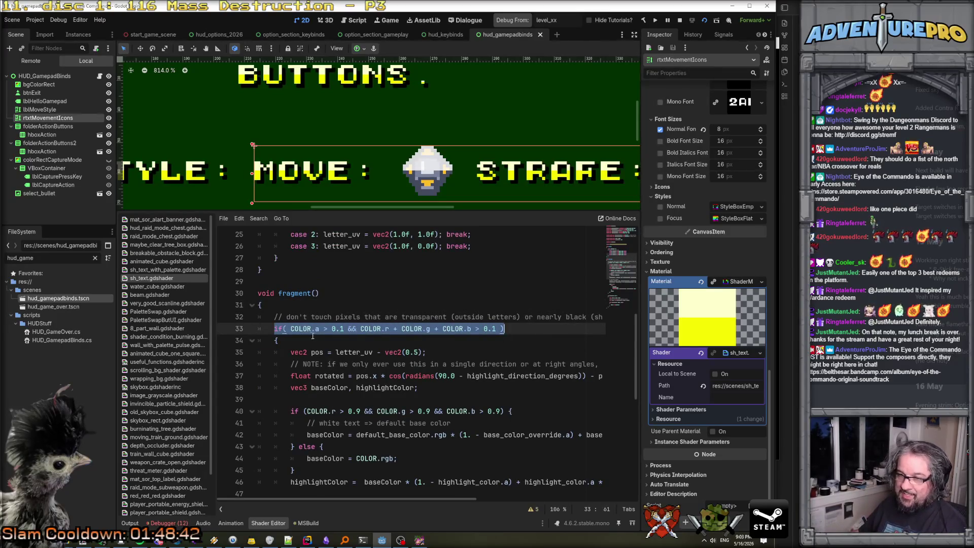
# Duplicate the pixel-skipping if-statement line and comment out the copy with //
pyautogui.hotkey('ctrl', 'c')
pyautogui.press('End')
pyautogui.press('Return')
pyautogui.hotkey('ctrl', 'v')
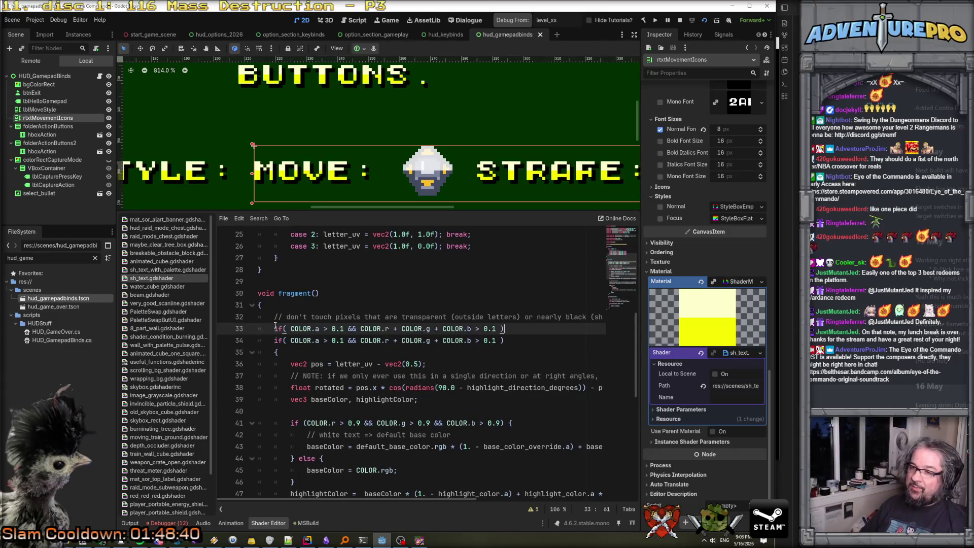
pyautogui.press('Up')
pyautogui.click(278, 340)
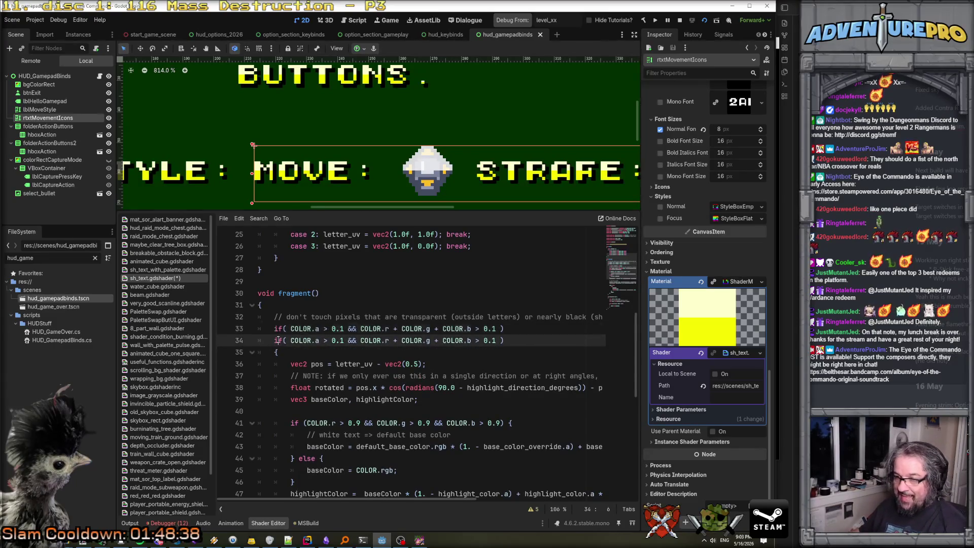
pyautogui.write('//')
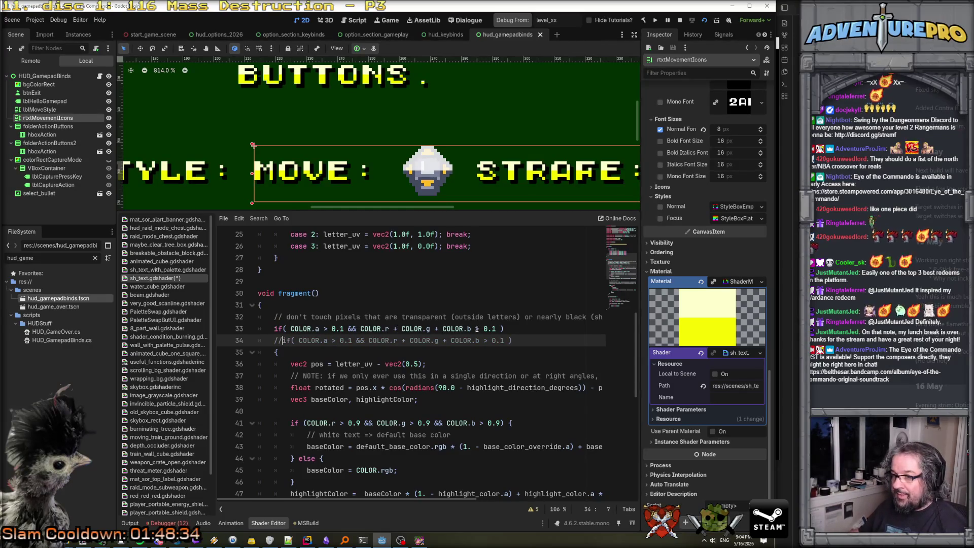
# Change the active condition's colour-sum threshold from '> 0.1' to '>= 3.0'
pyautogui.moveTo(483, 329); pyautogui.dragTo(496, 328)
pyautogui.press('BackSpace')
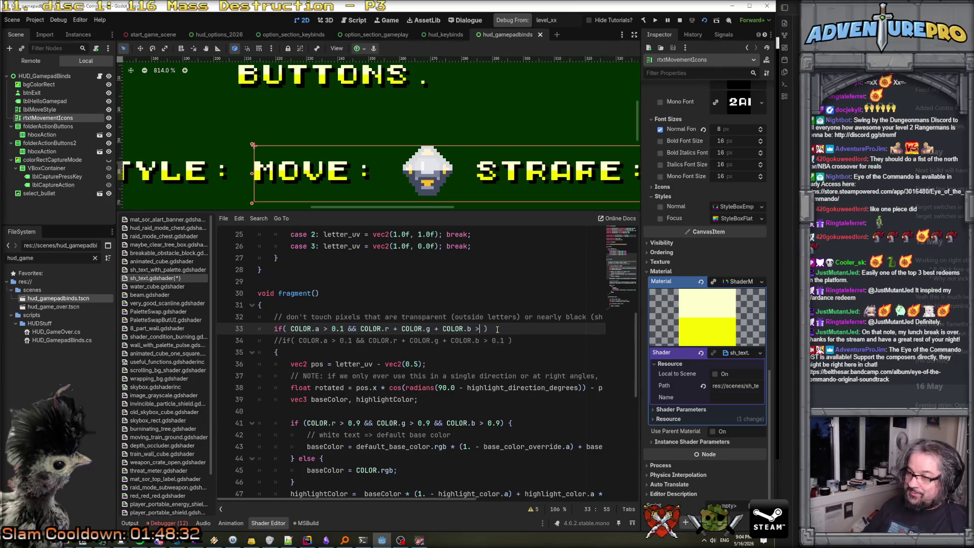
pyautogui.write('= 3.0')
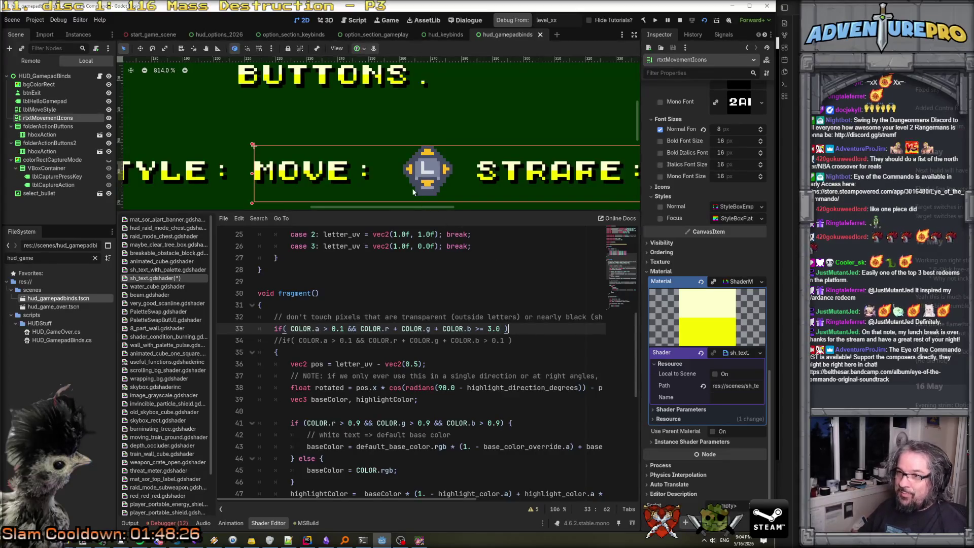
pyautogui.scroll(-6, 409, 187)
pyautogui.scroll(-1, 408, 186)
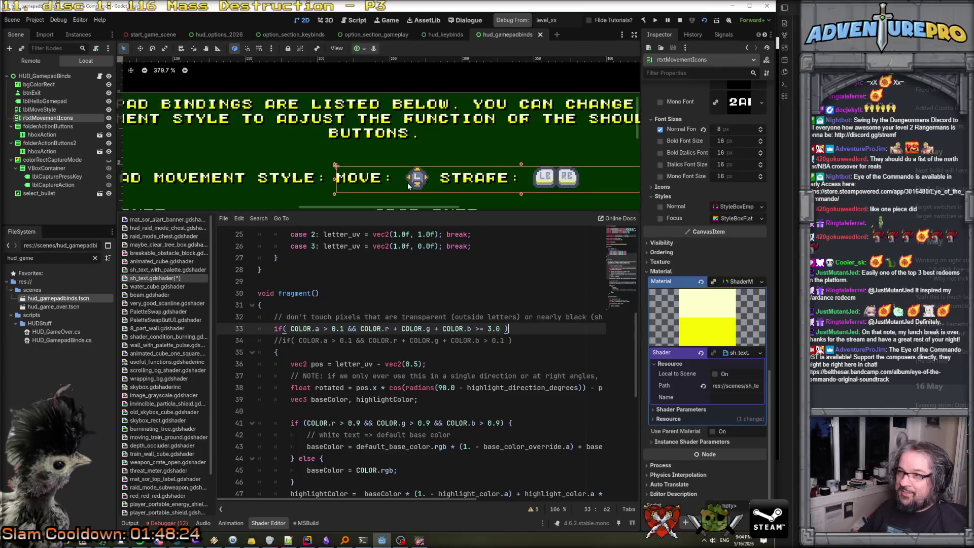
pyautogui.scroll(10, 410, 183)
pyautogui.scroll(6, 410, 181)
pyautogui.scroll(-6, 411, 181)
pyautogui.scroll(7, 441, 179)
pyautogui.scroll(-20, 441, 179)
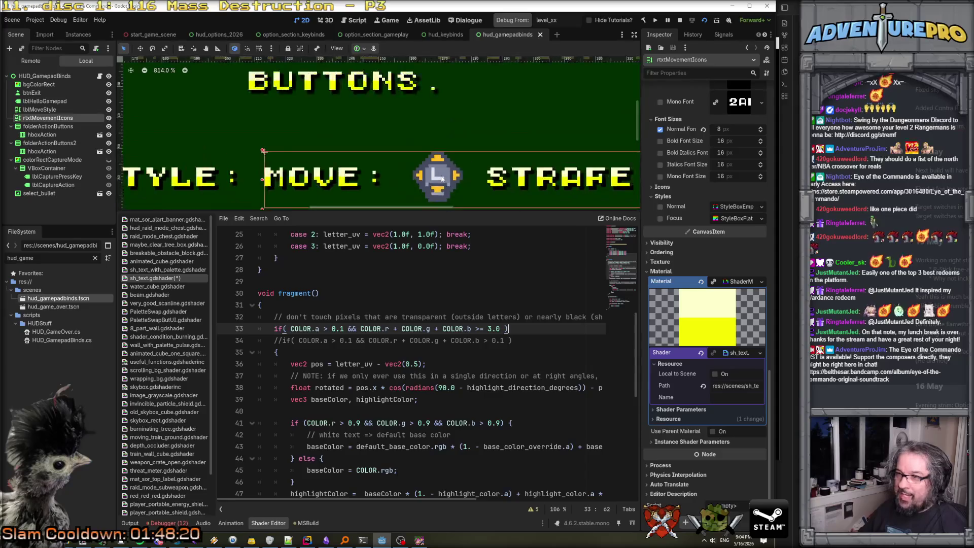
pyautogui.scroll(3, 440, 176)
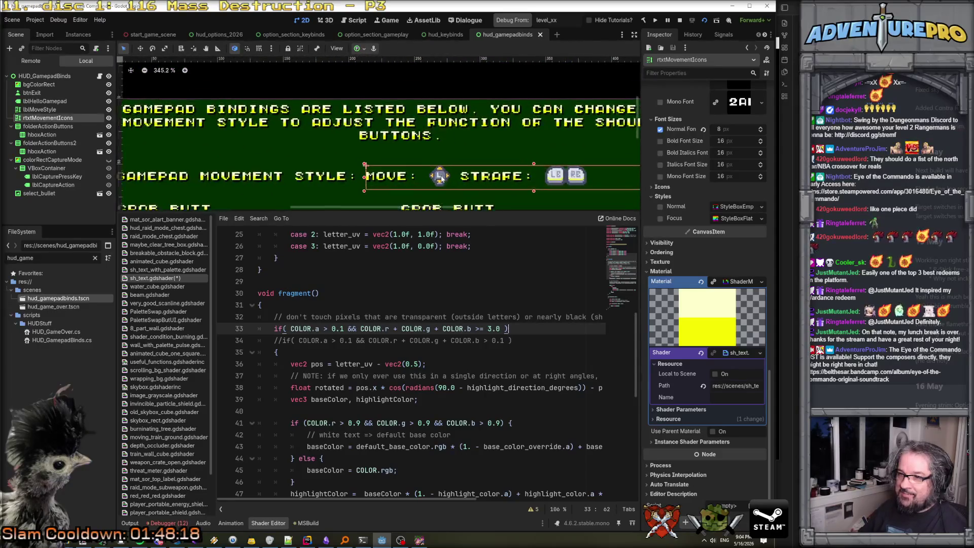
pyautogui.scroll(-6, 441, 178)
pyautogui.scroll(4, 441, 178)
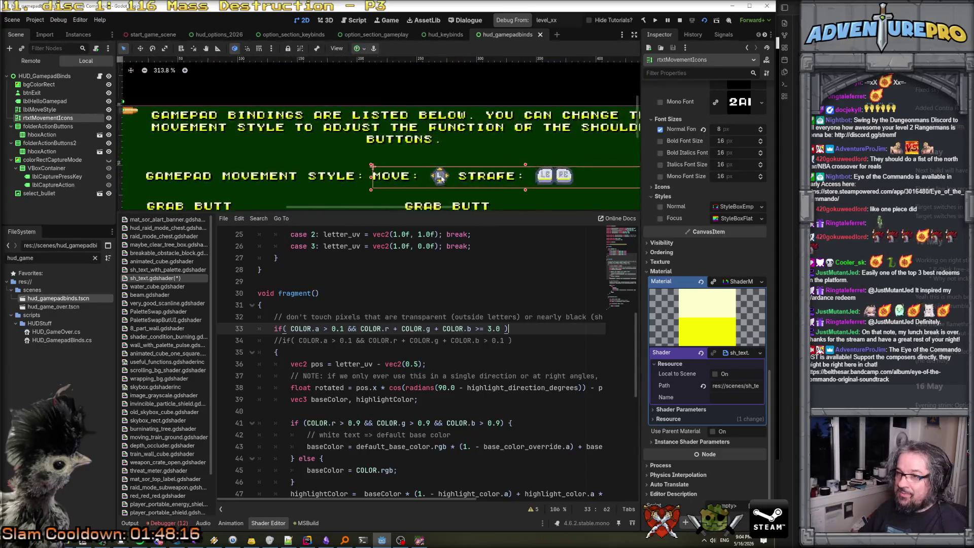
pyautogui.scroll(10, 726, 147)
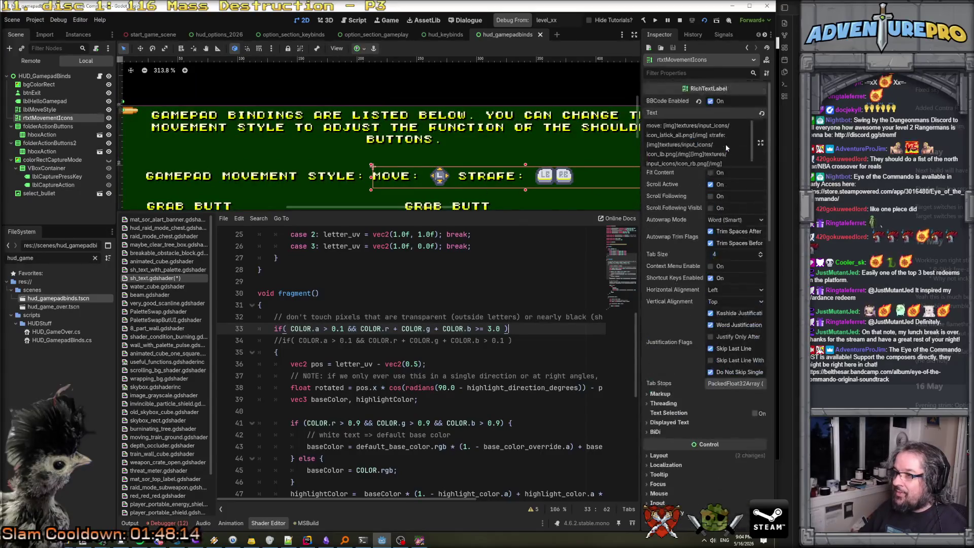
pyautogui.scroll(-1, 726, 158)
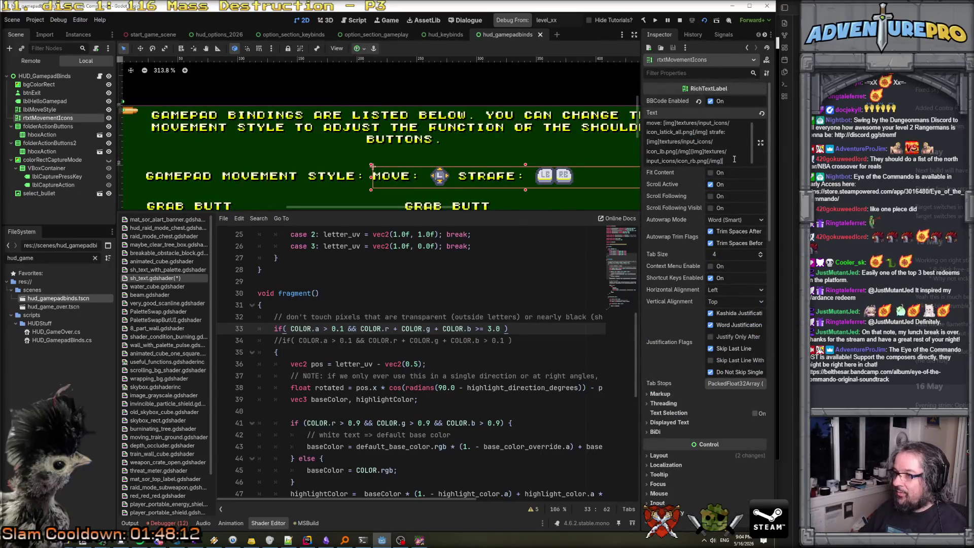
# Append [color=red]aroof[/color] after the last img tag in rtxtMovementIcons' Text
pyautogui.write(' a')
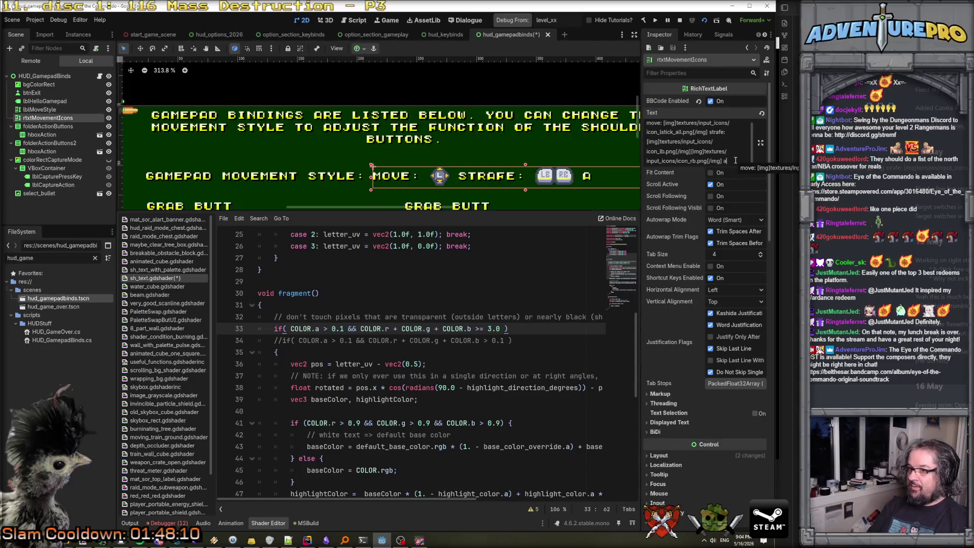
pyautogui.write('row')
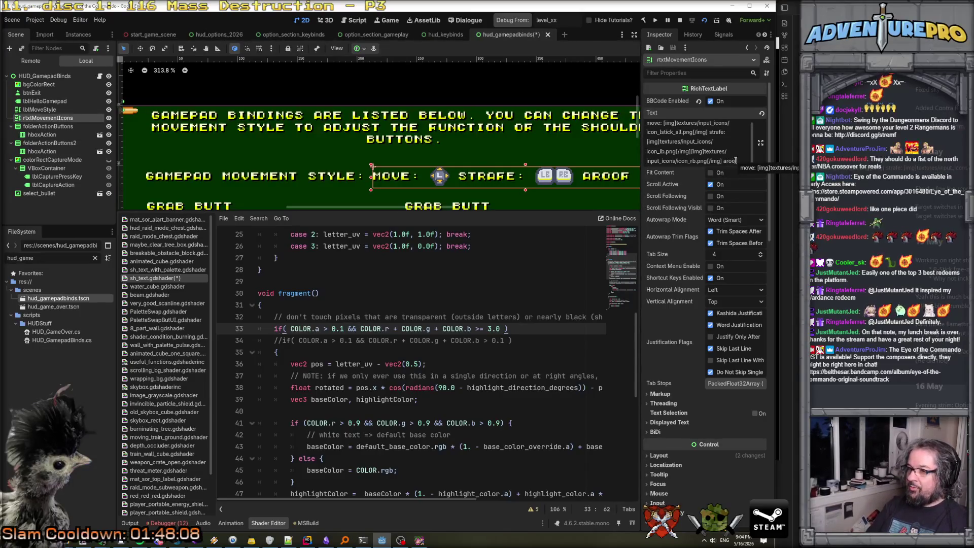
pyautogui.write('[color=red]')
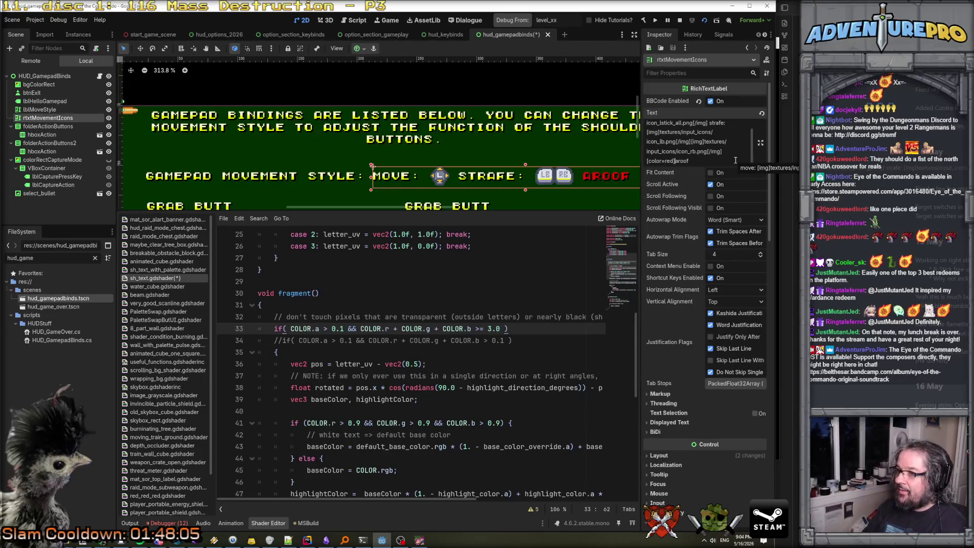
pyautogui.press('End')
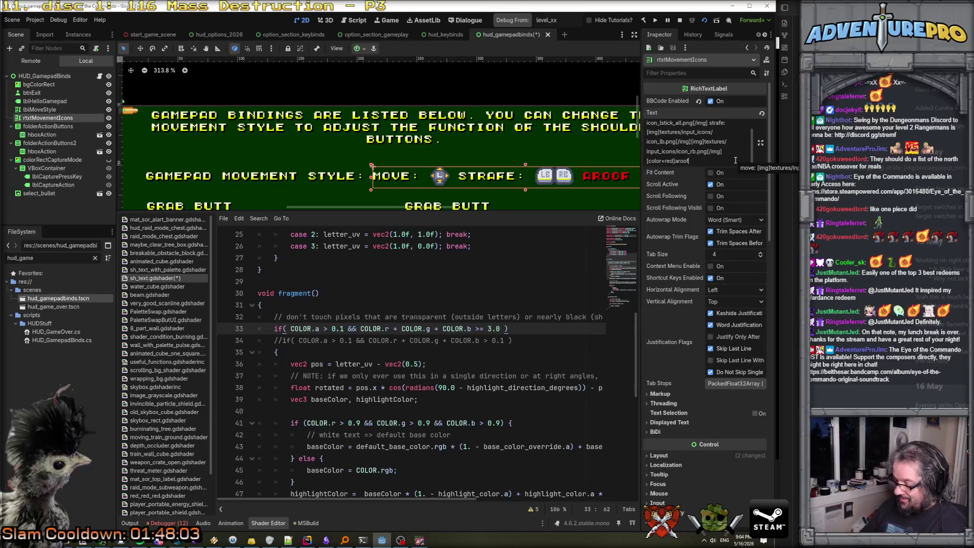
pyautogui.write('r]')
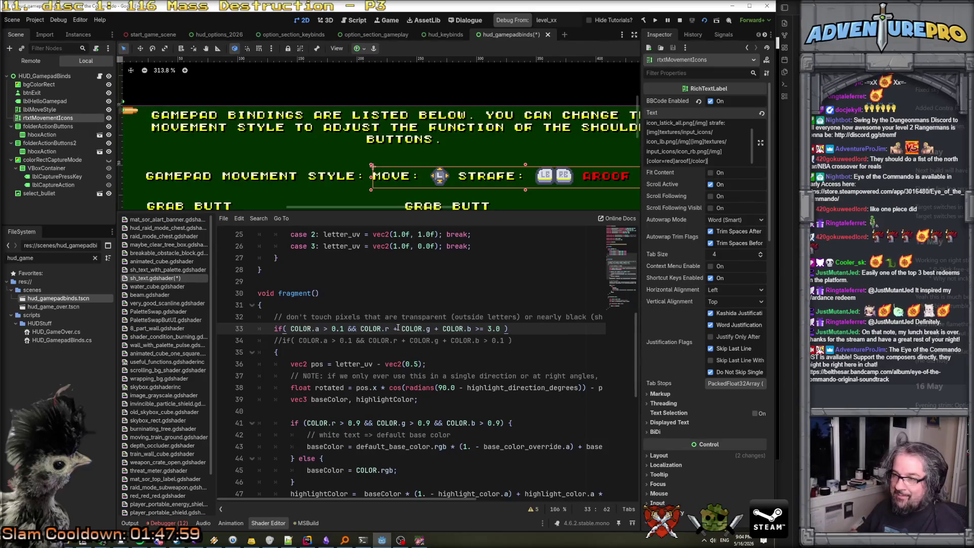
pyautogui.click(274, 341)
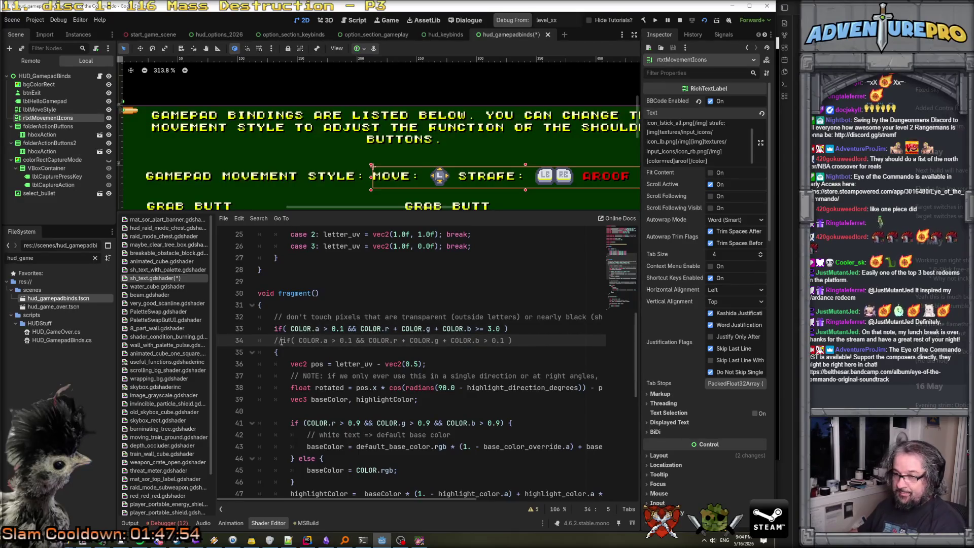
pyautogui.hotkey('ctrl', 'k')
pyautogui.press('Up')
pyautogui.hotkey('ctrl', 'k')
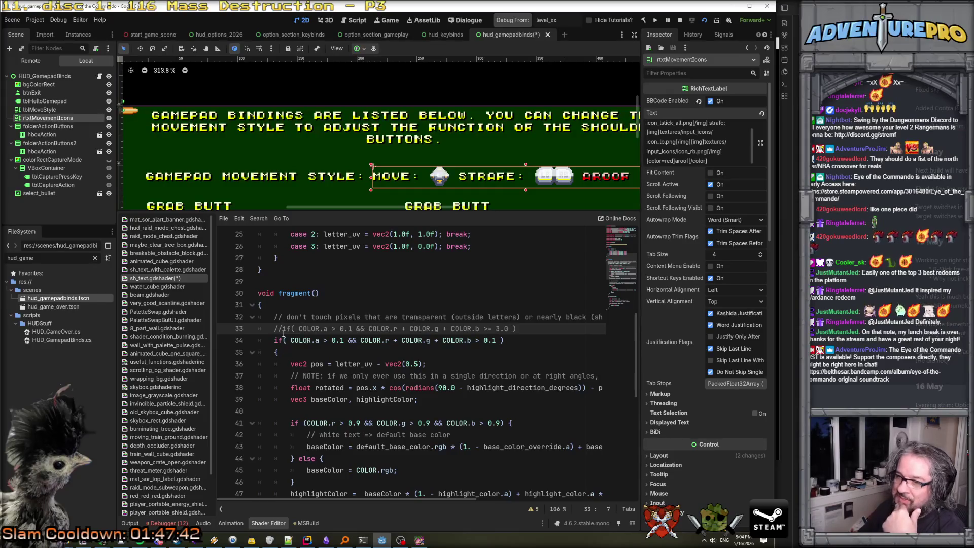
pyautogui.hotkey('ctrl', 'k')
pyautogui.press('Down')
pyautogui.hotkey('ctrl', 'k')
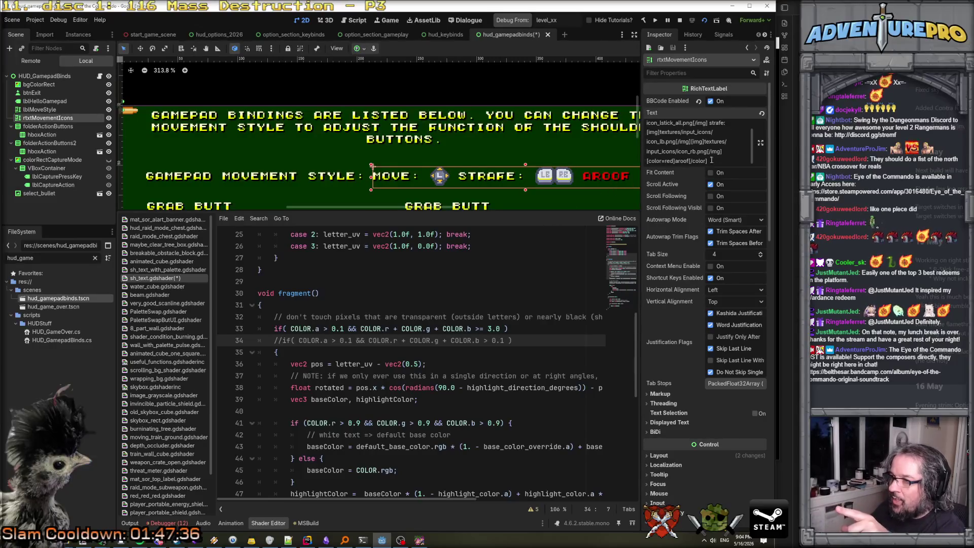
pyautogui.scroll(-3, 728, 156)
pyautogui.moveTo(715, 105)
pyautogui.mouseDown()
pyautogui.moveTo(684, 107)
pyautogui.moveTo(705, 122)
pyautogui.moveTo(642, 122)
pyautogui.mouseUp()
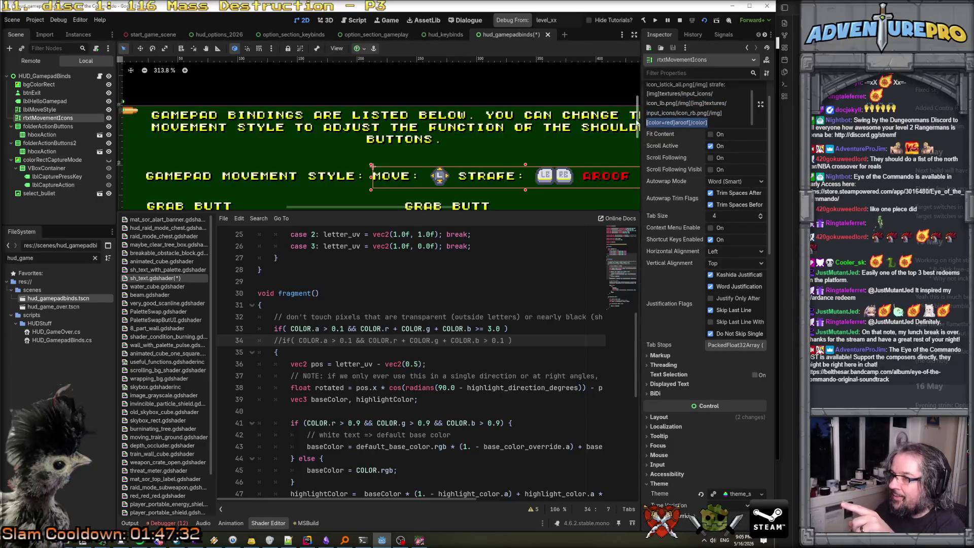
# Delete the red aroof test text, save the gamepad scene, and open threat_meter.tscn via a 'threat' filter
pyautogui.press('BackSpace')
pyautogui.hotkey('ctrl', 's')
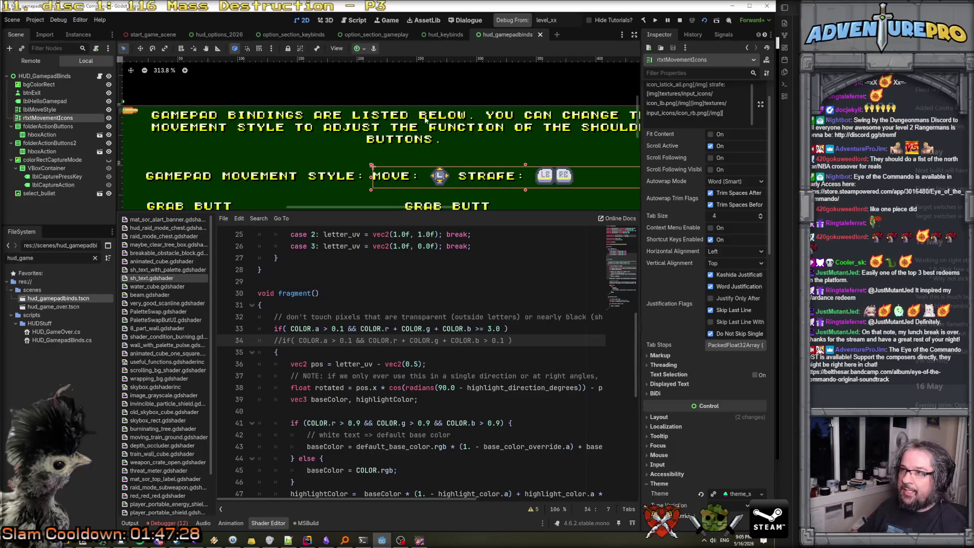
pyautogui.moveTo(82, 263); pyautogui.dragTo(2, 260)
pyautogui.write('threat')
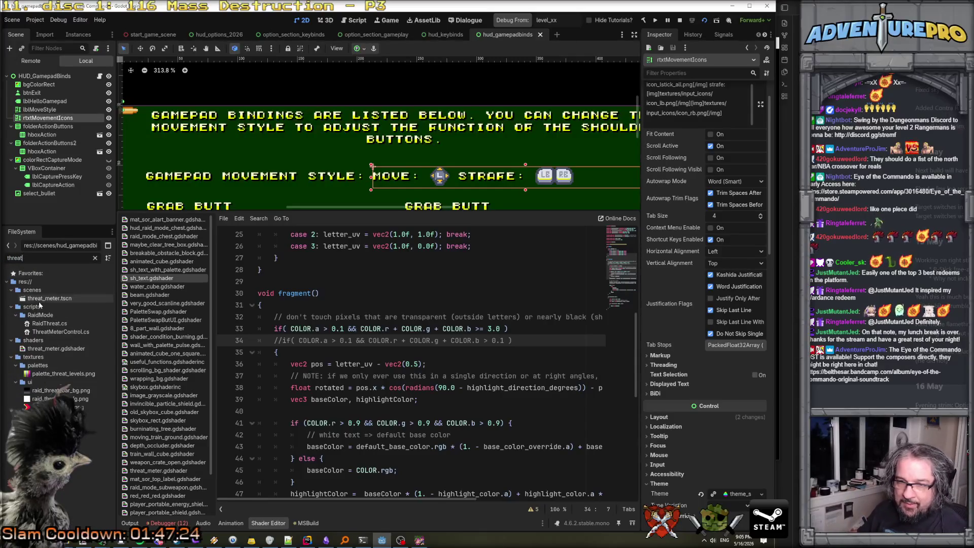
pyautogui.doubleClick(39, 298)
pyautogui.scroll(-8, 184, 99)
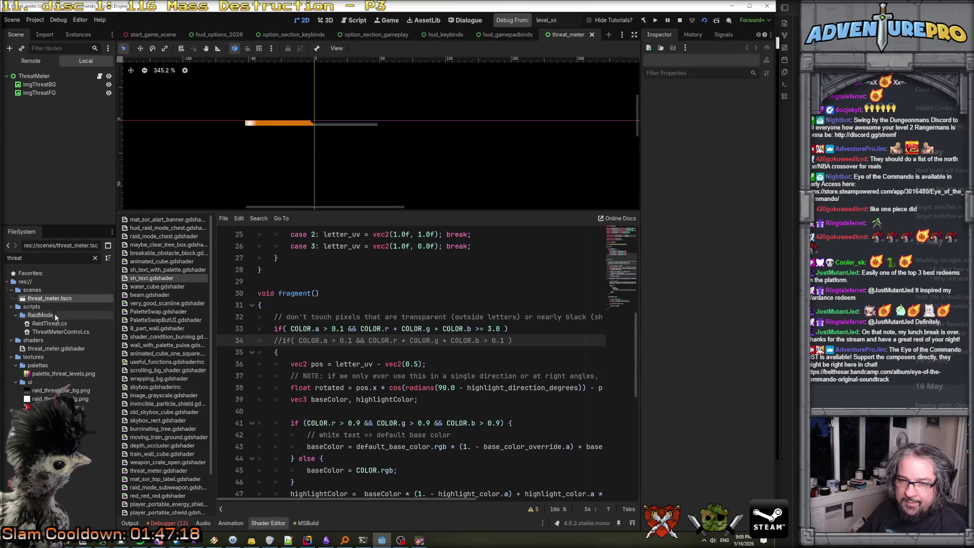
# Filter FileSystem by 'raid hud', open hud_raid_mode.tscn, and select the threat value label
pyautogui.doubleClick(41, 259)
pyautogui.write('ra')
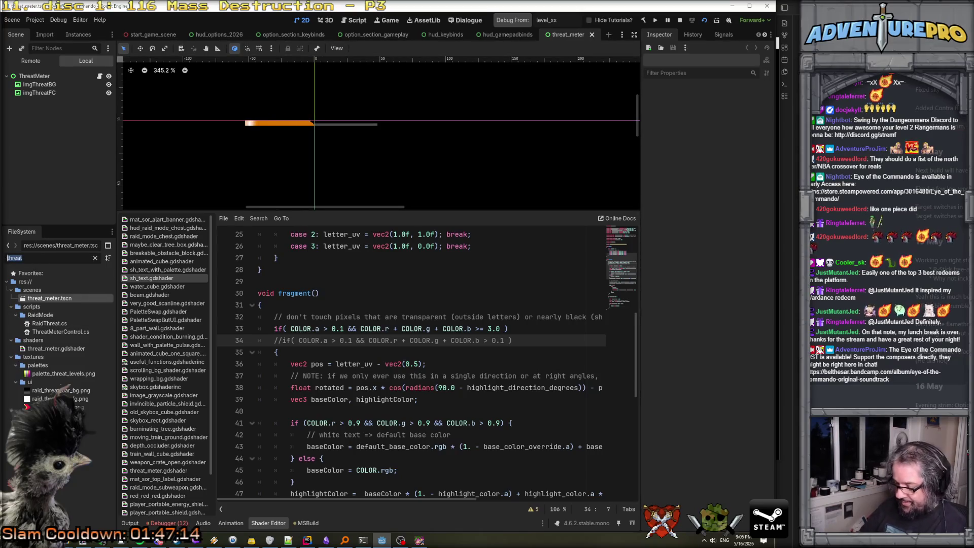
pyautogui.write('id hud')
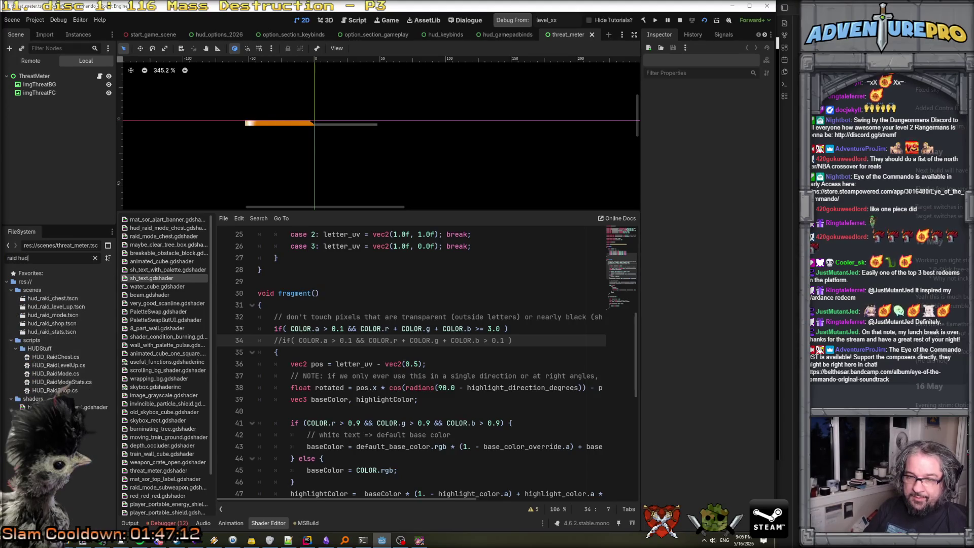
pyautogui.doubleClick(52, 315)
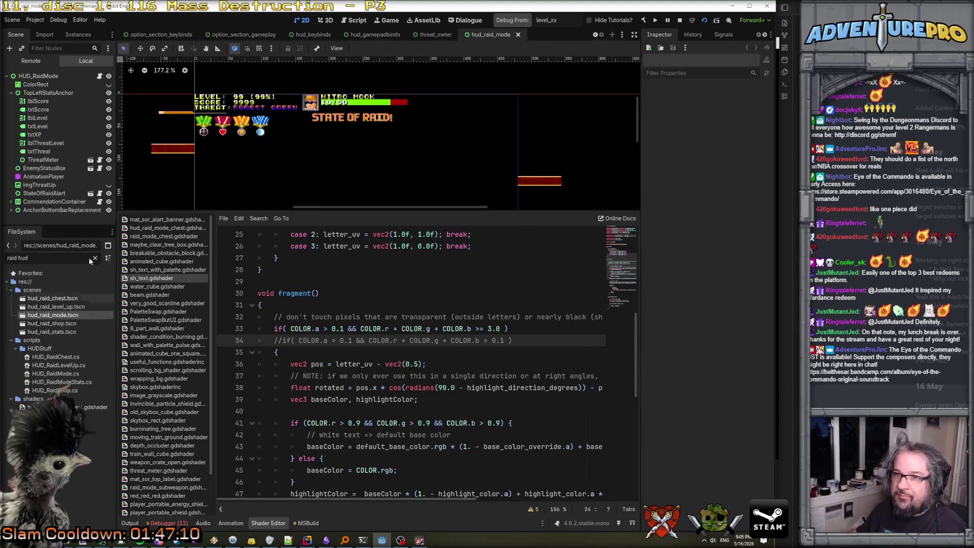
pyautogui.scroll(3, 256, 108)
pyautogui.click(297, 92)
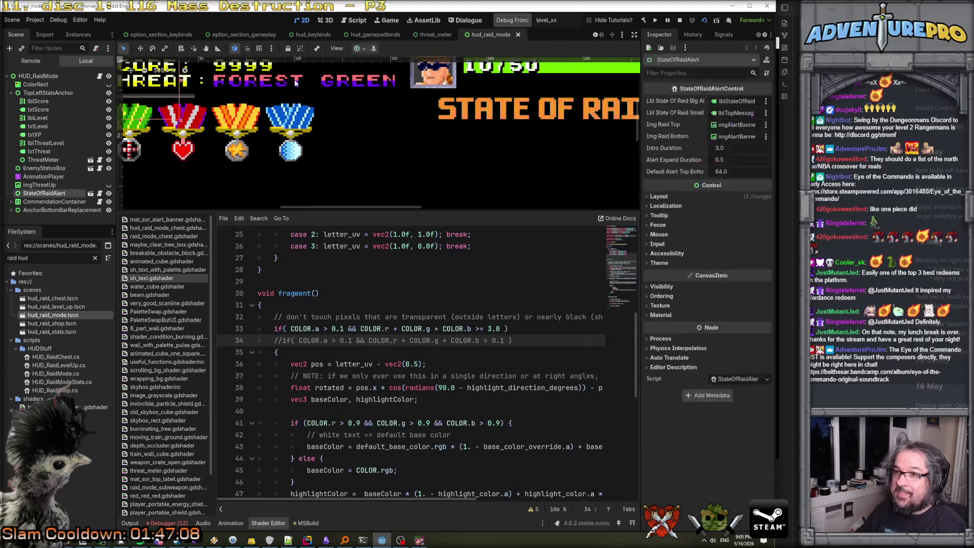
pyautogui.scroll(-2, 297, 91)
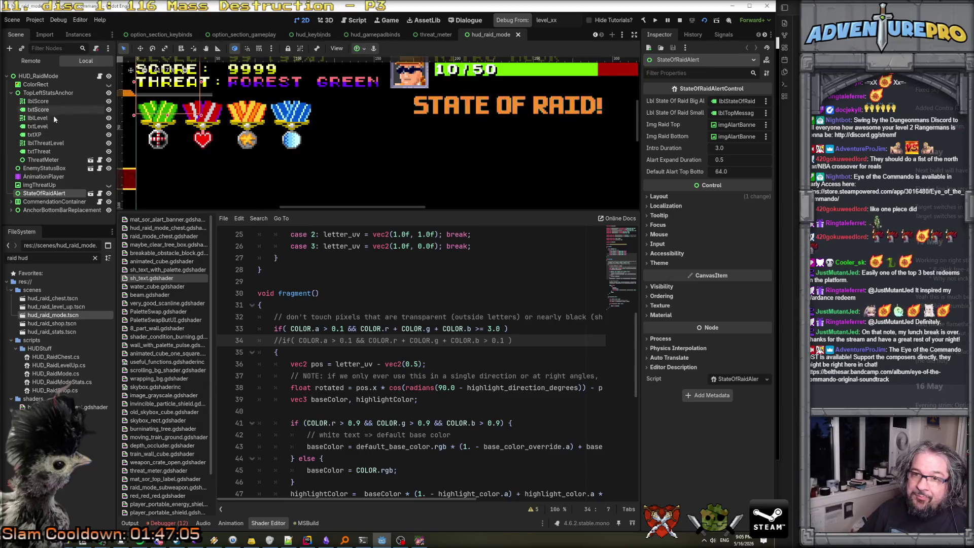
pyautogui.click(53, 149)
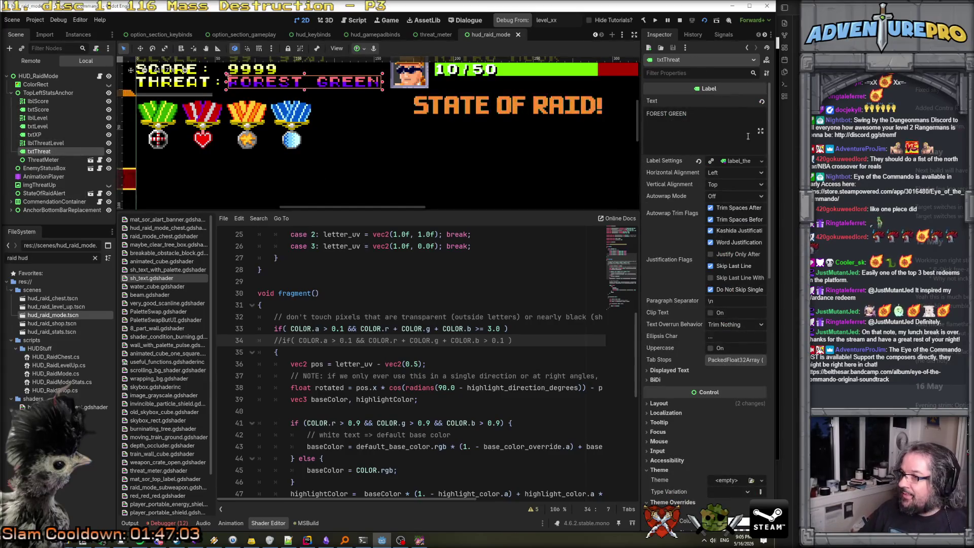
# Try the threat label's shader Idx values 0, 1 and 3, then set it back to 8
pyautogui.scroll(-10, 723, 188)
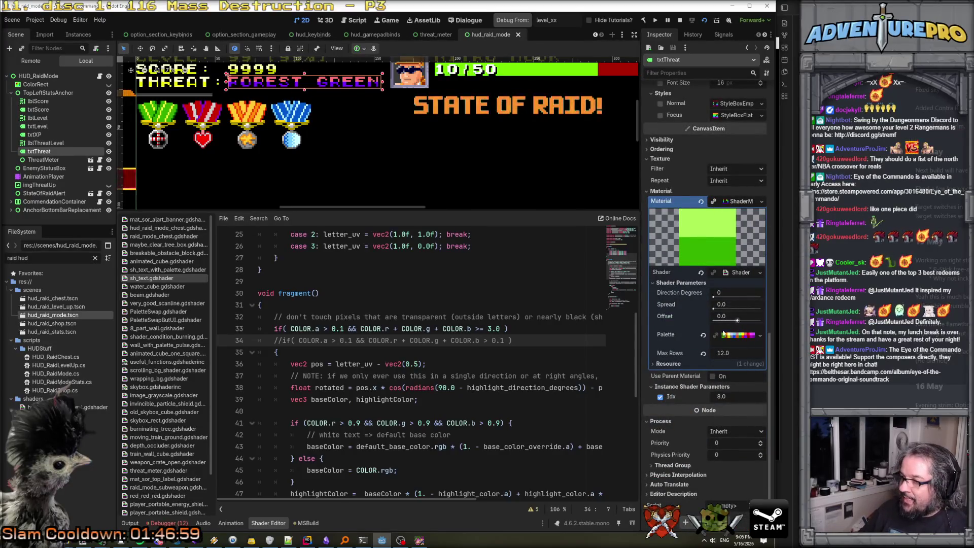
pyautogui.click(723, 398)
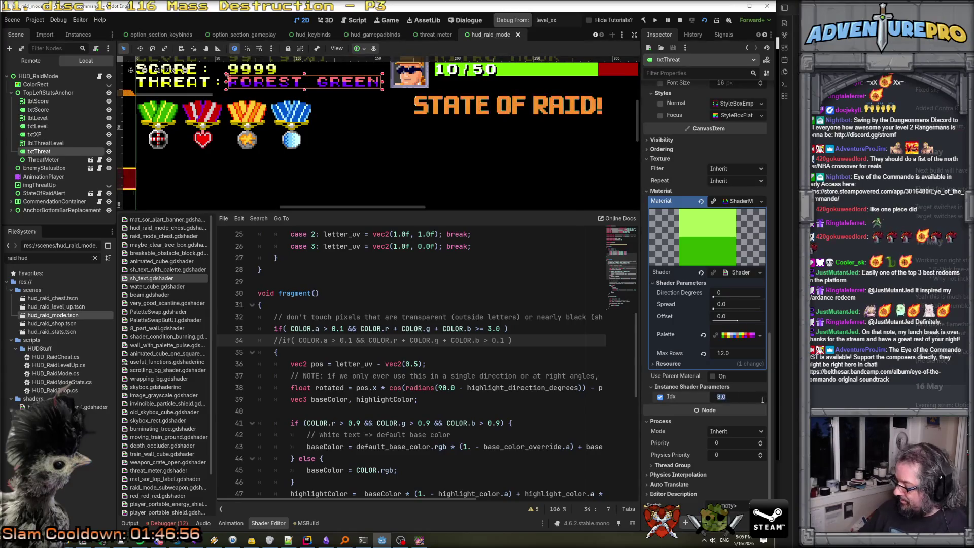
pyautogui.write('0')
pyautogui.press('Return')
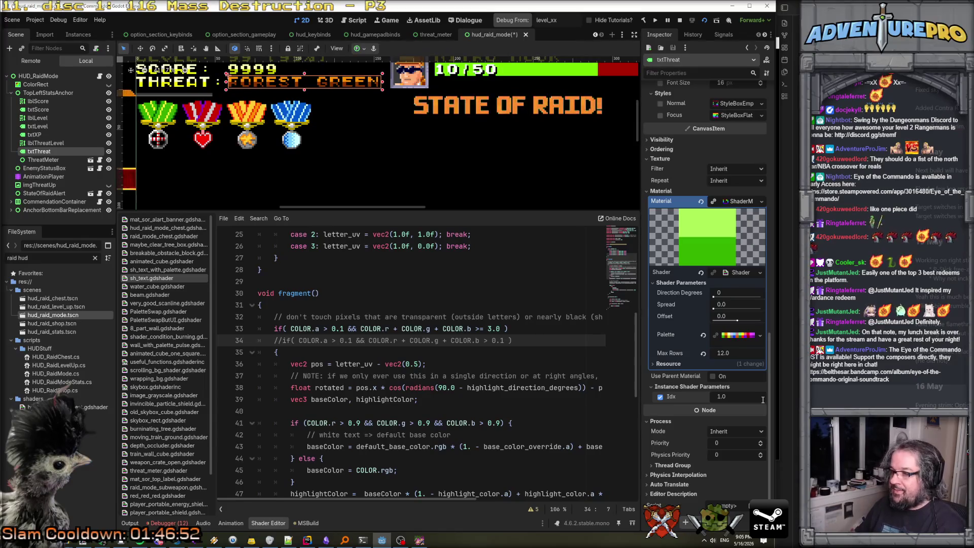
pyautogui.write('1')
pyautogui.press('Return')
pyautogui.click(726, 453)
pyautogui.write('2')
pyautogui.press('BackSpace')
pyautogui.write('3')
pyautogui.press('Return')
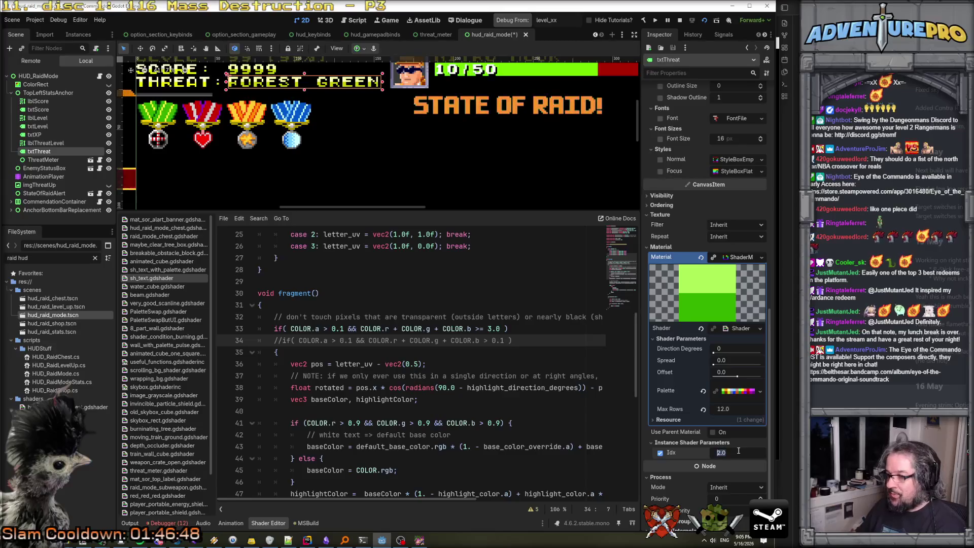
pyautogui.click(738, 451)
pyautogui.write('8')
pyautogui.press('Return')
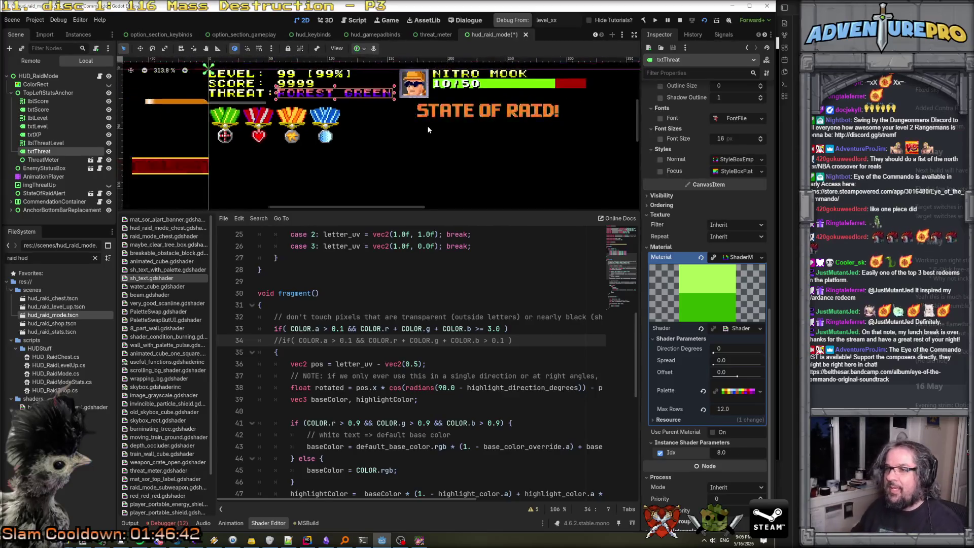
# Save the raid mode HUD scene and close its tab
pyautogui.scroll(5, 428, 129)
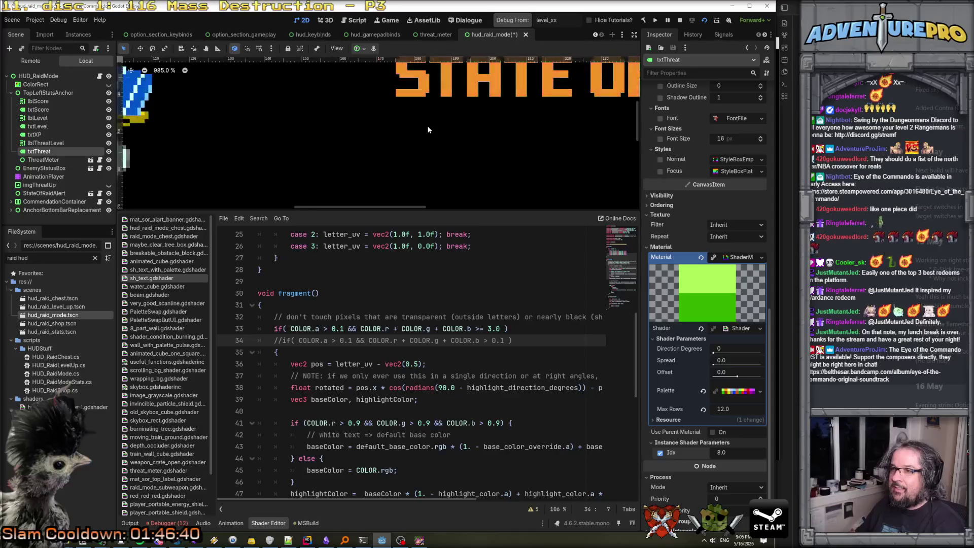
pyautogui.scroll(-6, 428, 130)
pyautogui.hotkey('ctrl', 's')
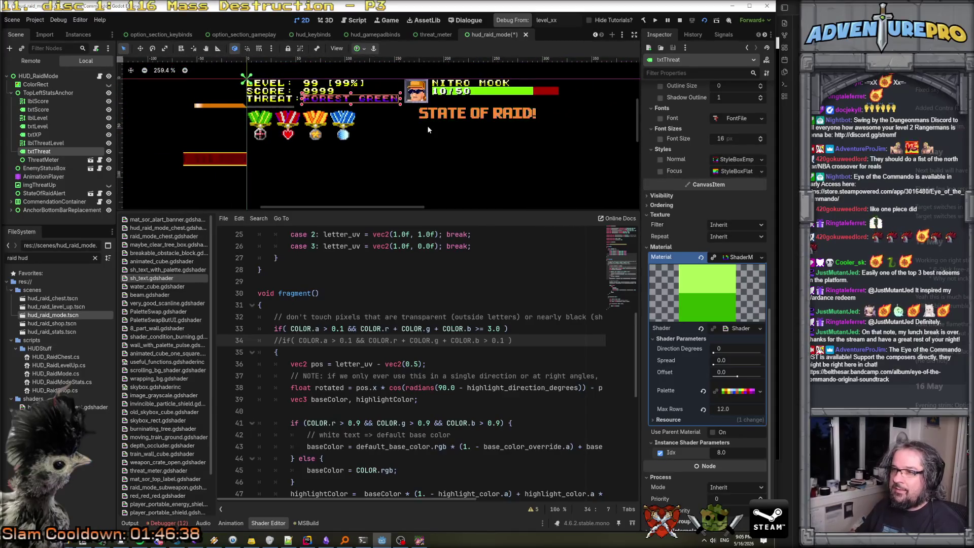
pyautogui.click(518, 35)
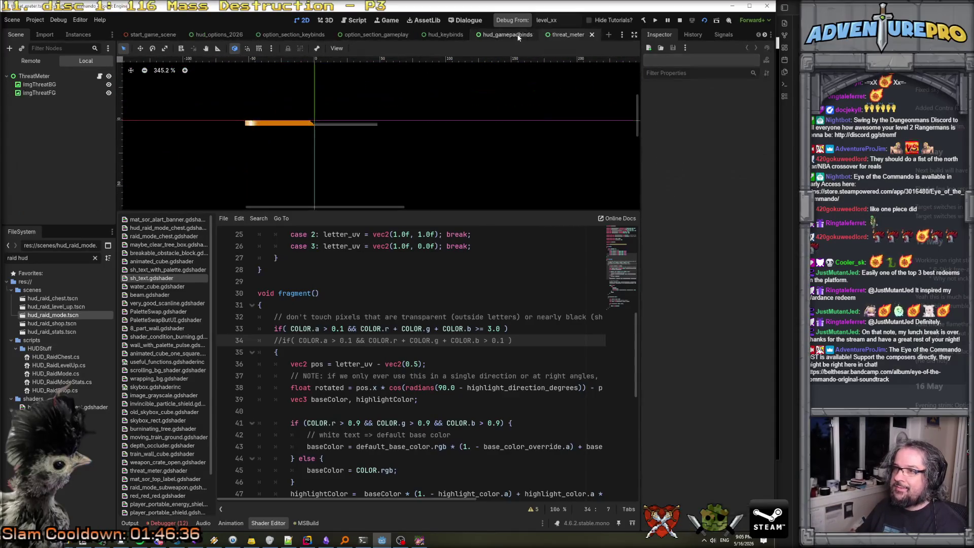